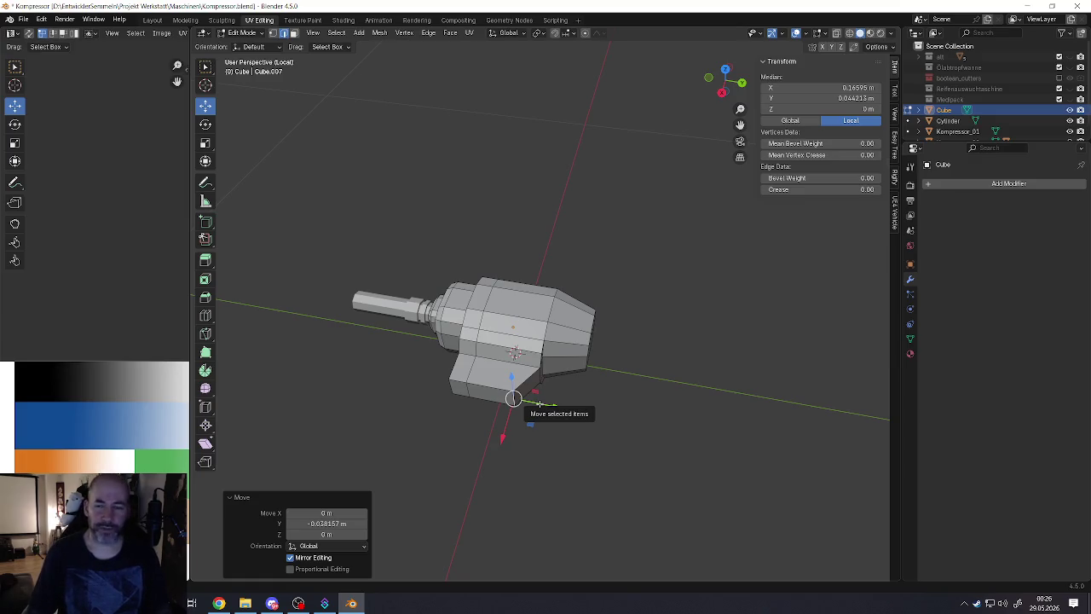
Step: Extrude the body's bottom face downward into a handle and shift it along Y
left_click(490, 394)
middle_click_drag(490, 394, 529, 416)
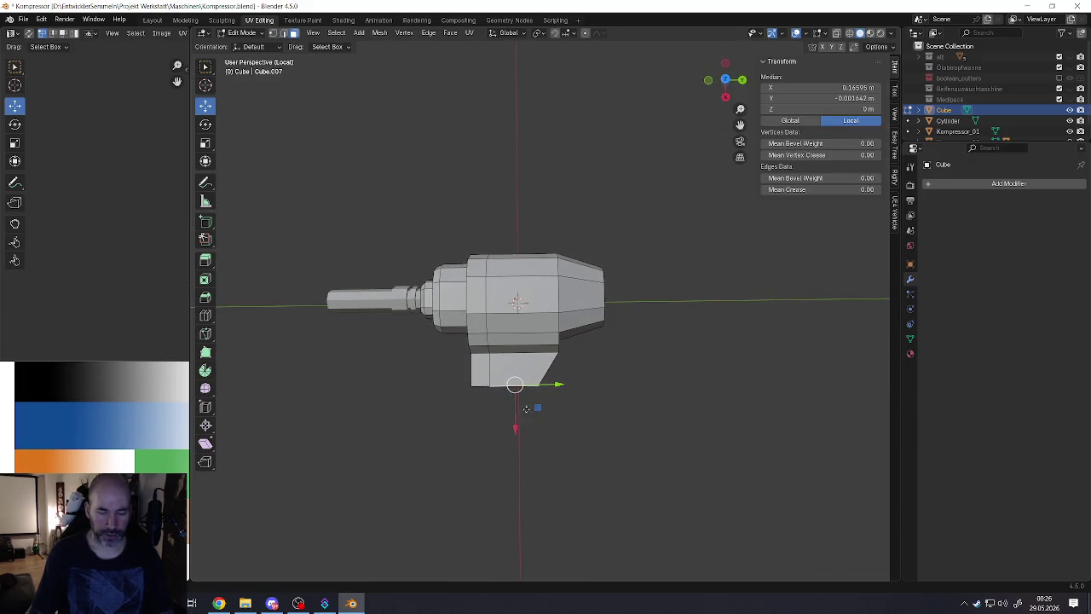
key("e")
left_click(526, 465)
mouse_move(526, 465)
middle_mouse_down()
mouse_move(610, 459)
mouse_move(569, 377)
middle_mouse_up()
key("g")
key("y")
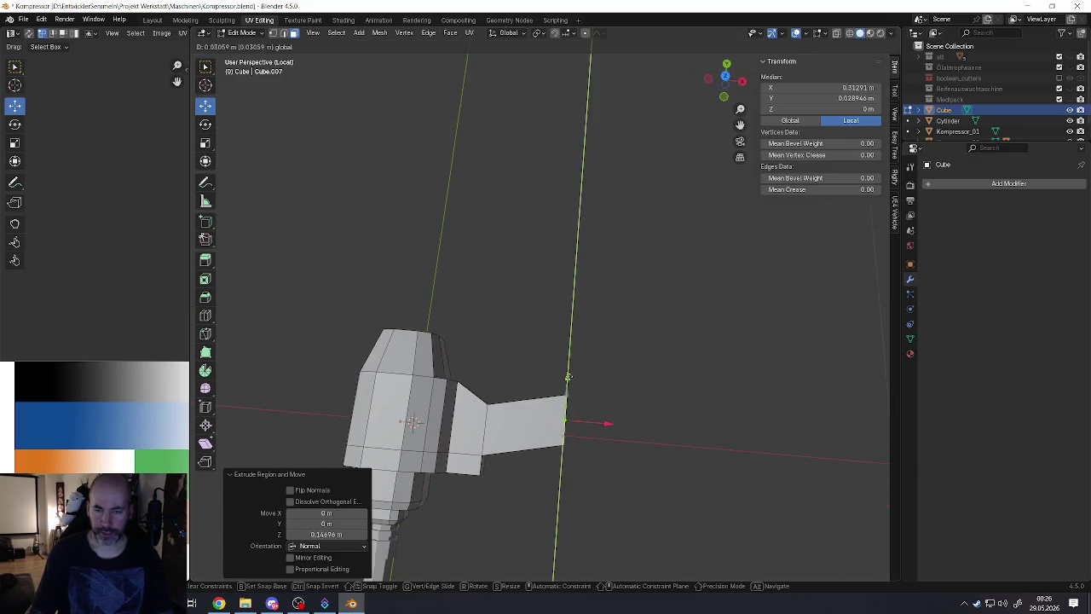
left_click(569, 377)
Step: Shift the handle's end along X and push it further out along its normal
key("g")
key("x")
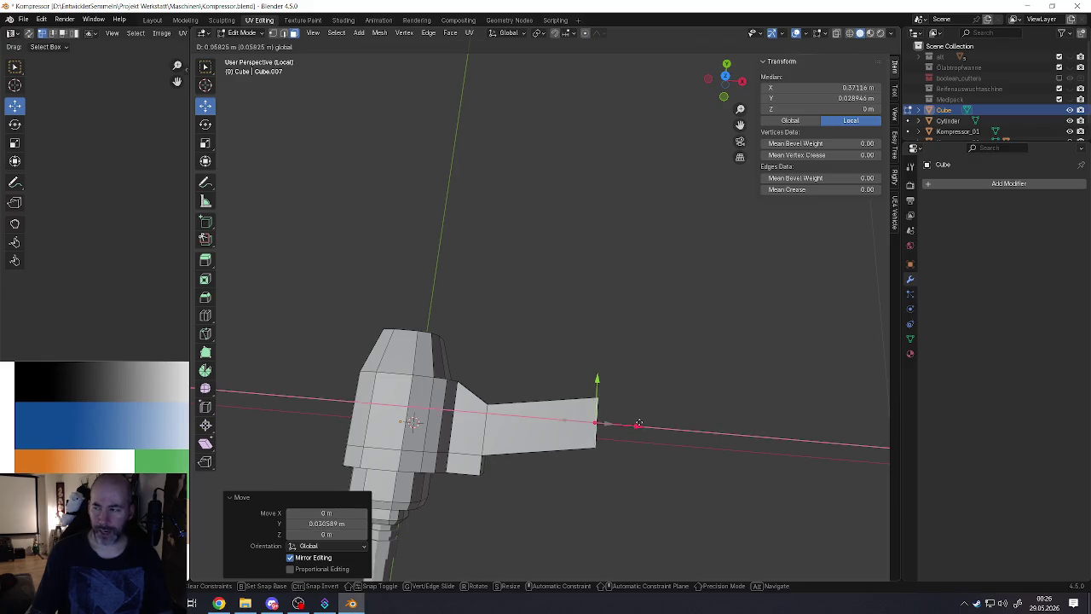
left_click(639, 424)
key("g")
key("z")
key("z")
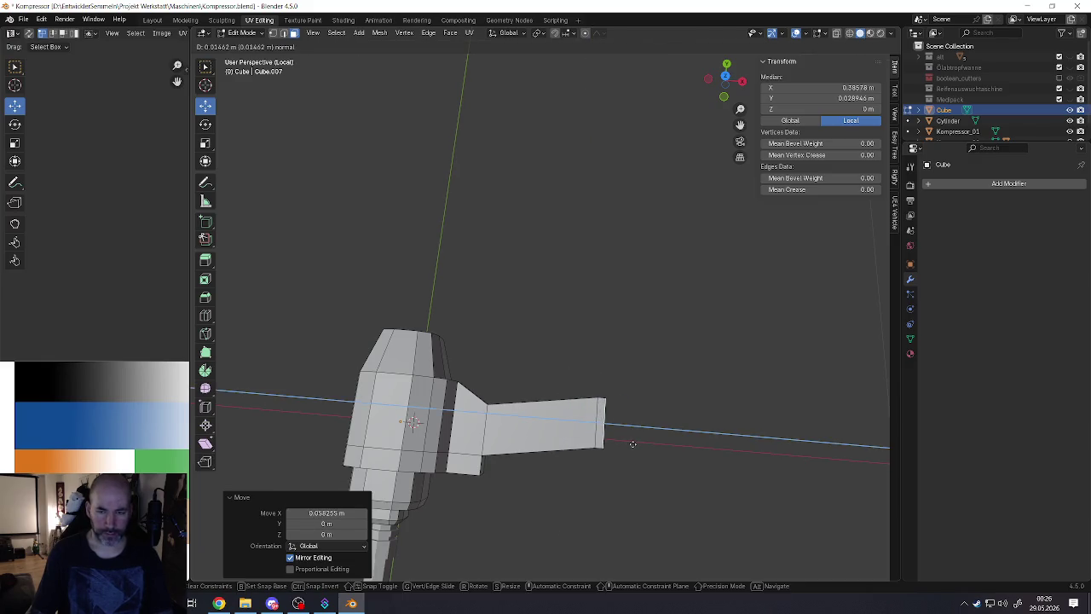
left_click(632, 444)
Step: Flare the handle's end face outward into a cap and nudge it along Y
scroll(614, 443, "up", 2)
left_click(594, 445)
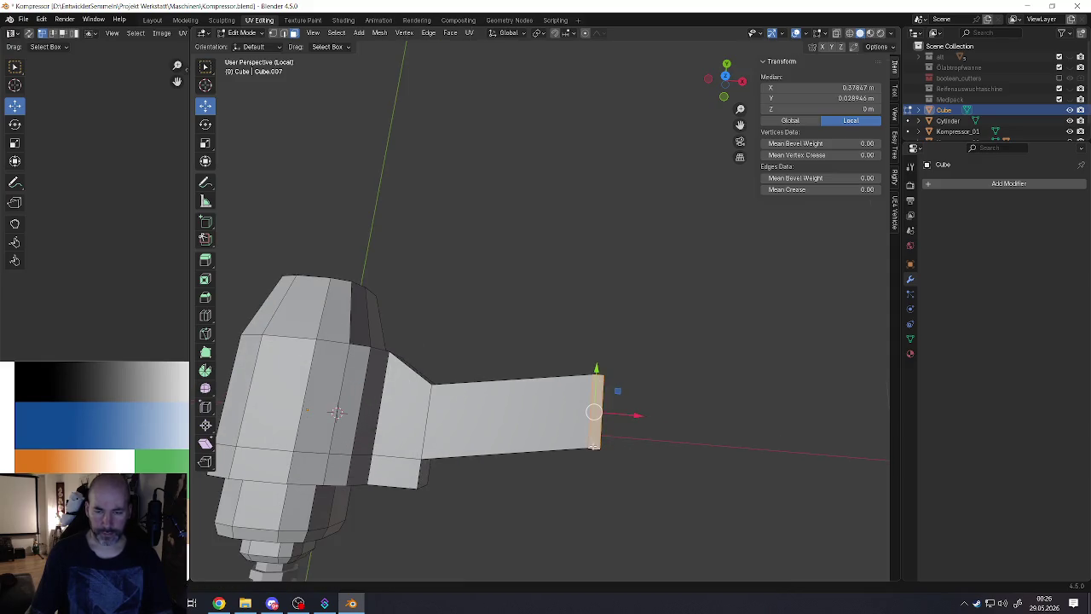
key("alt+s")
left_click(609, 474)
mouse_move(614, 469)
middle_mouse_down()
mouse_move(592, 436)
mouse_move(603, 444)
mouse_move(600, 422)
mouse_move(458, 431)
mouse_move(546, 443)
middle_mouse_up()
key("g")
key("y")
left_click(600, 422)
scroll(600, 422, "down", 3)
Step: Check the shape, then add an edge loop near the handle joint and select edges there
key("Tab")
scroll(561, 430, "up", 3)
scroll(539, 456, "up", 2)
key("Tab")
key("ctrl+r")
left_click(546, 442)
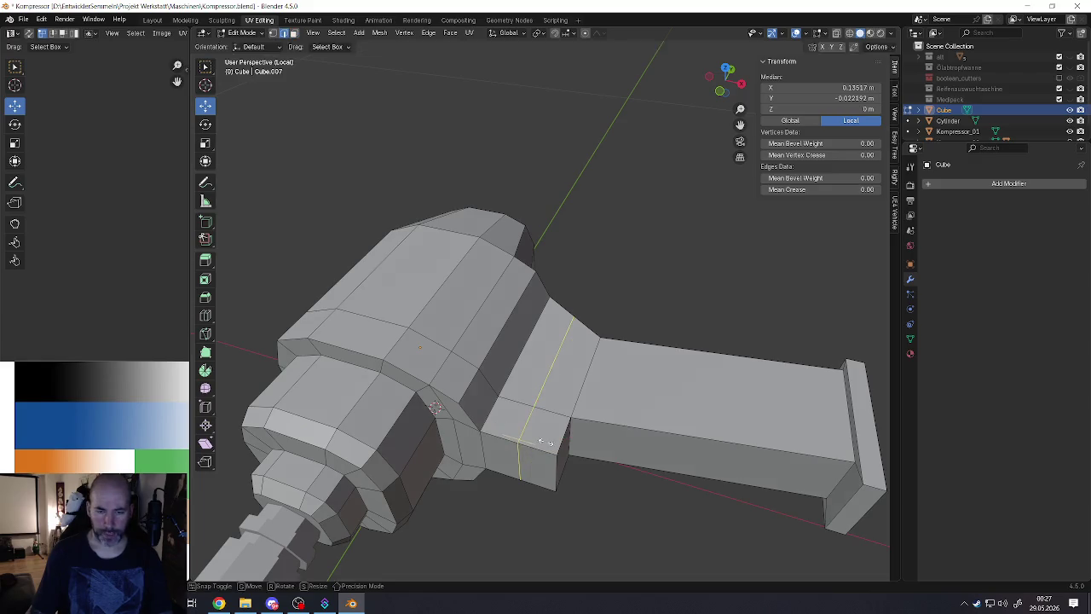
left_click(564, 449)
mouse_move(565, 449)
middle_mouse_down()
mouse_move(537, 471)
mouse_move(521, 425)
middle_mouse_up()
left_click(537, 474)
left_click(514, 458, "shift")
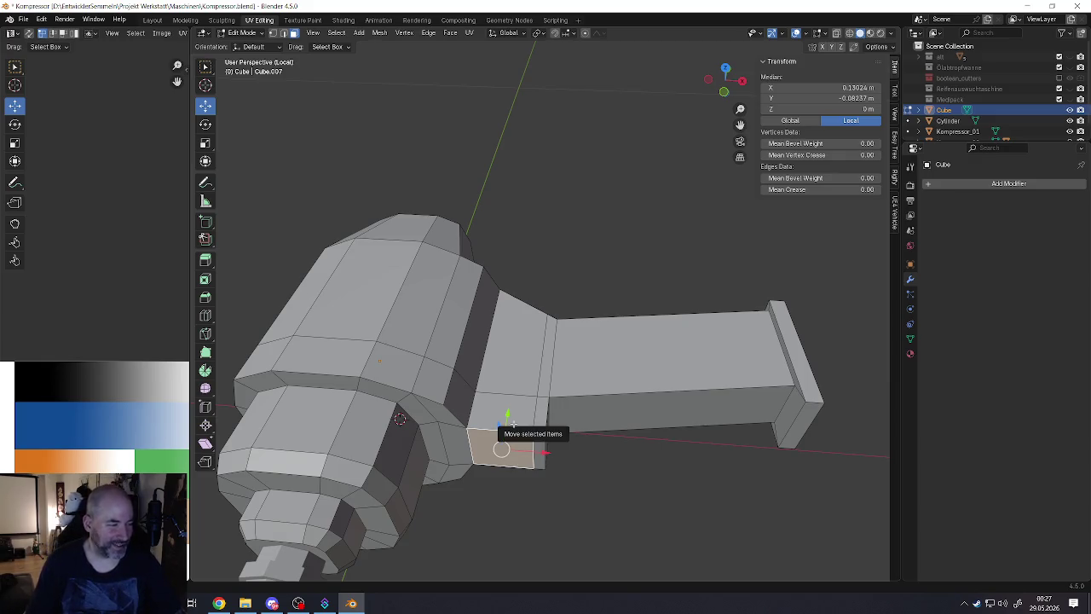
mouse_move(489, 478)
middle_mouse_down()
mouse_move(485, 421)
mouse_move(499, 416)
mouse_move(485, 439)
middle_mouse_up()
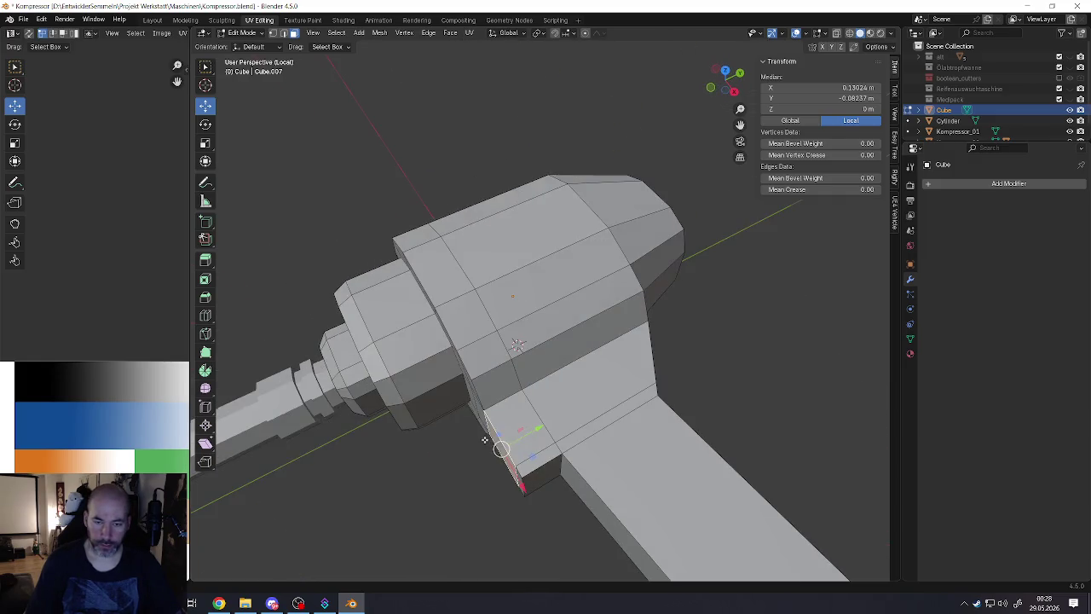
Step: Loop-cut the body near the handle and fatten that face loop into a raised ridge
key("ctrl+r")
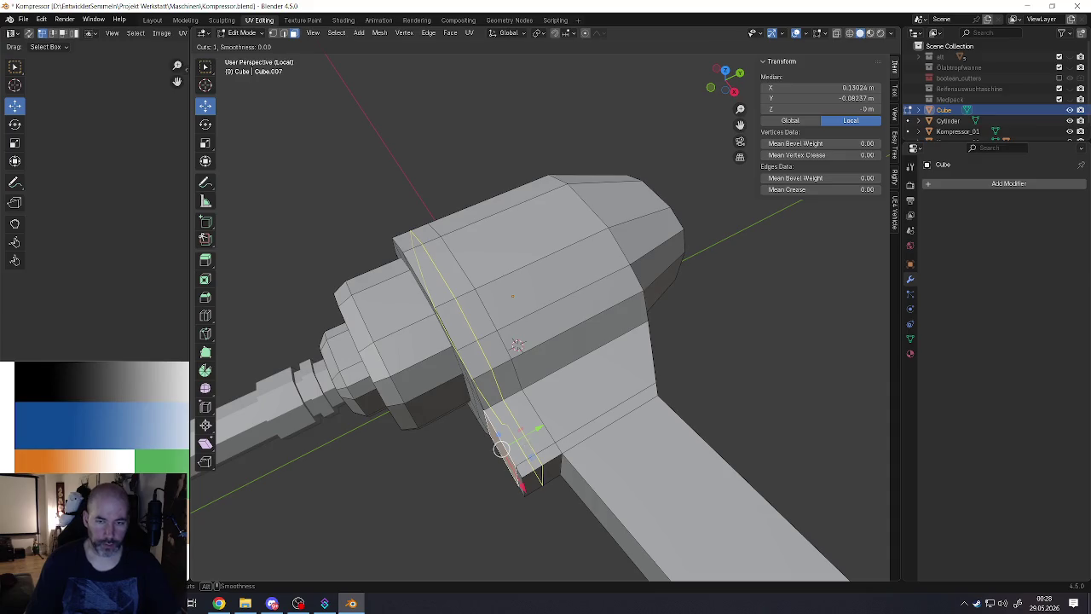
left_click(523, 445)
left_click(522, 445)
middle_click_drag(522, 445, 513, 449)
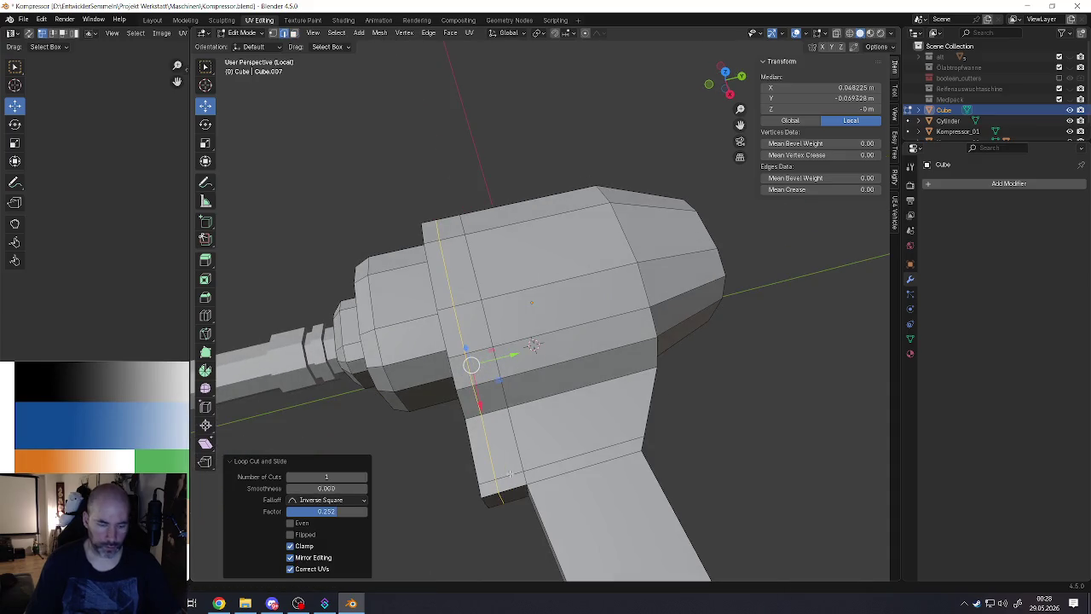
left_click(509, 473, "alt")
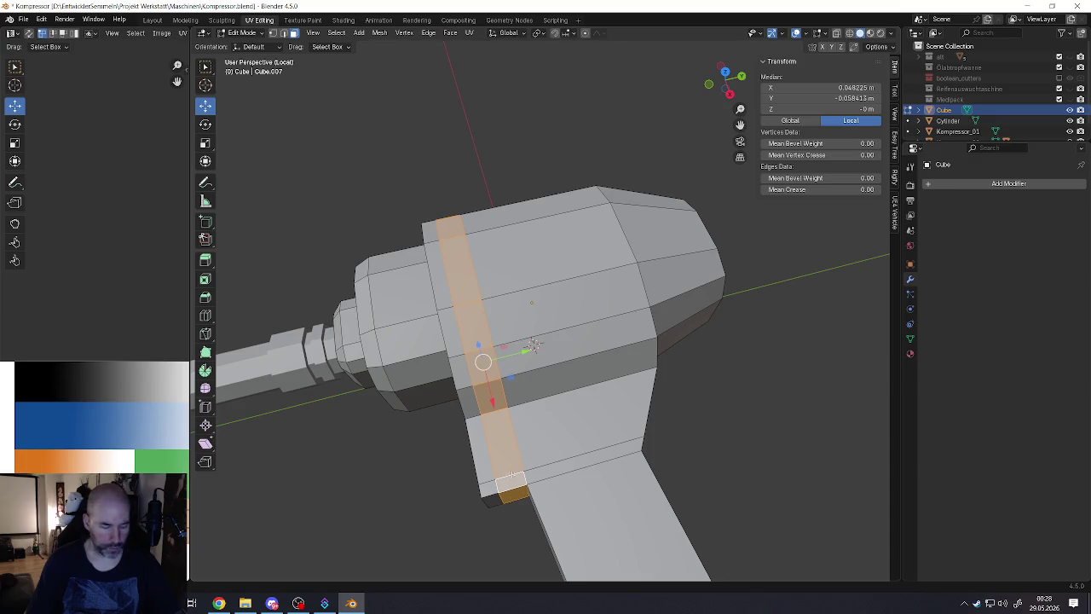
key("e")
right_click(543, 482)
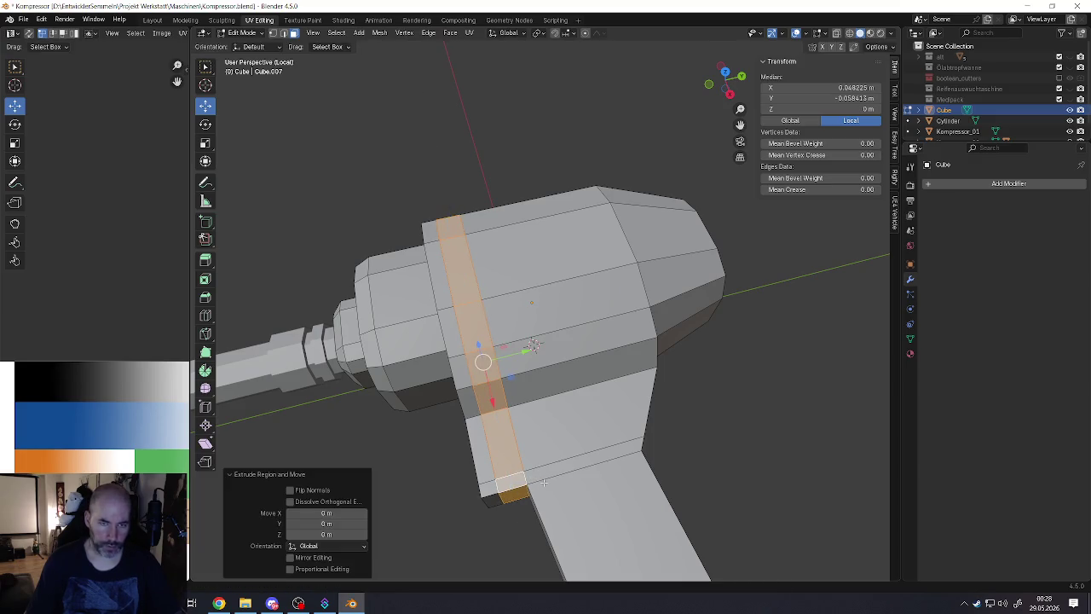
key("alt+s")
left_click(528, 469)
mouse_move(529, 469)
middle_mouse_down()
mouse_move(490, 440)
mouse_move(562, 397)
mouse_move(547, 410)
middle_mouse_up()
Step: Extrude a face on the handle's front and scale it to 0.866 into a tapered block
scroll(562, 397, "up", 2)
left_click(563, 395)
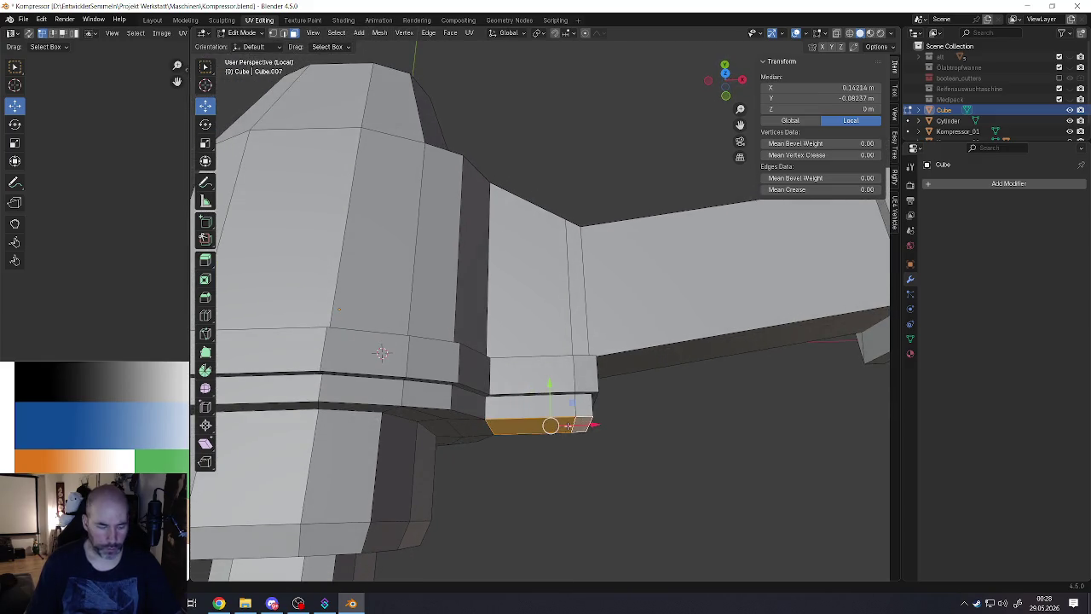
key("e")
left_click(562, 434)
key("s")
left_click(550, 434)
mouse_move(551, 434)
middle_mouse_down()
mouse_move(528, 434)
mouse_move(614, 391)
mouse_move(652, 355)
mouse_move(624, 399)
middle_mouse_up()
scroll(613, 390, "down", 5)
scroll(624, 398, "up", 1)
scroll(604, 394, "up", 1)
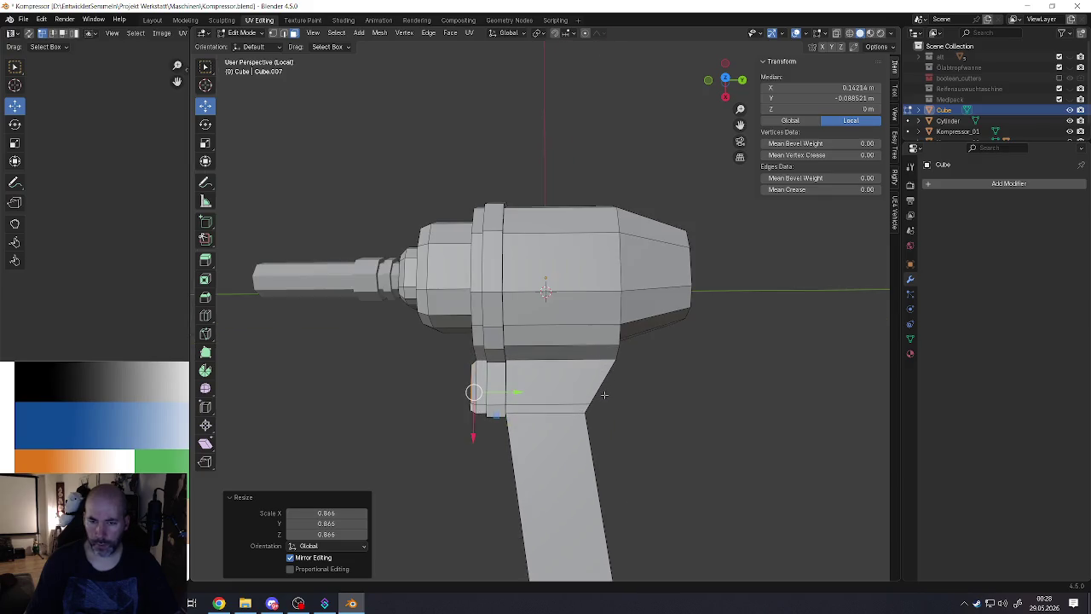
scroll(562, 376, "up", 1)
scroll(562, 376, "down", 3)
mouse_move(562, 376)
middle_mouse_down()
mouse_move(467, 428)
mouse_move(495, 436)
middle_mouse_up()
Step: Try a two-loop cut along the handle, then undo it
key("ctrl+r")
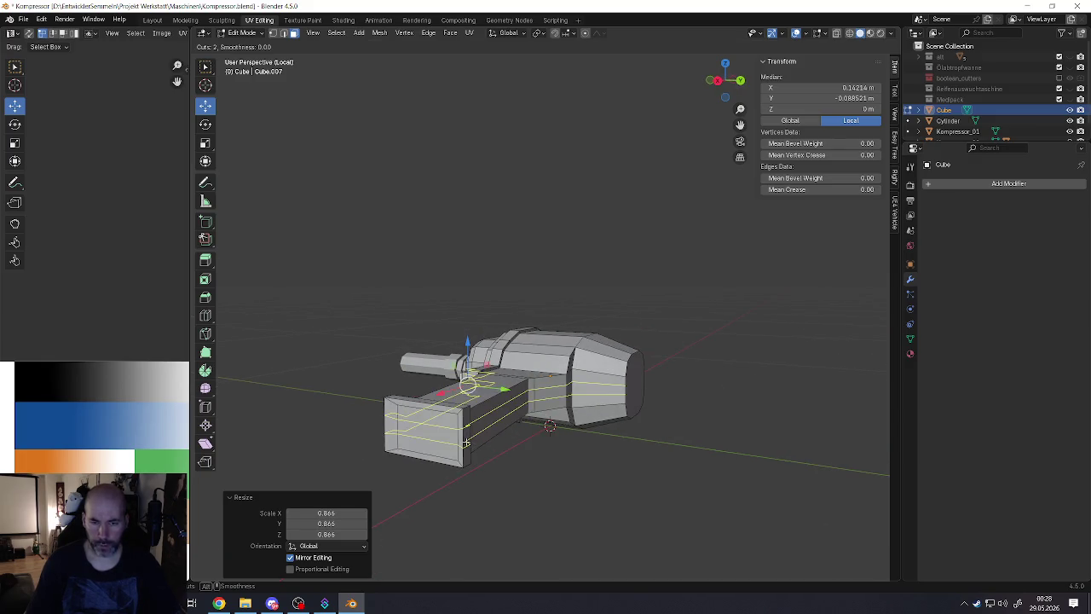
left_click(466, 442)
left_click(497, 477)
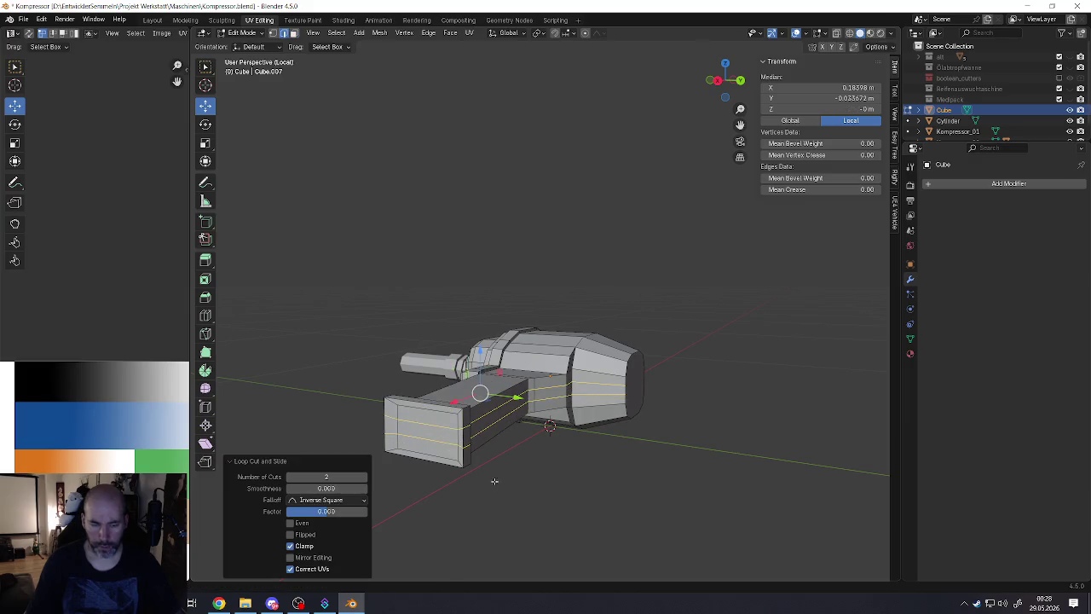
key("ctrl+z")
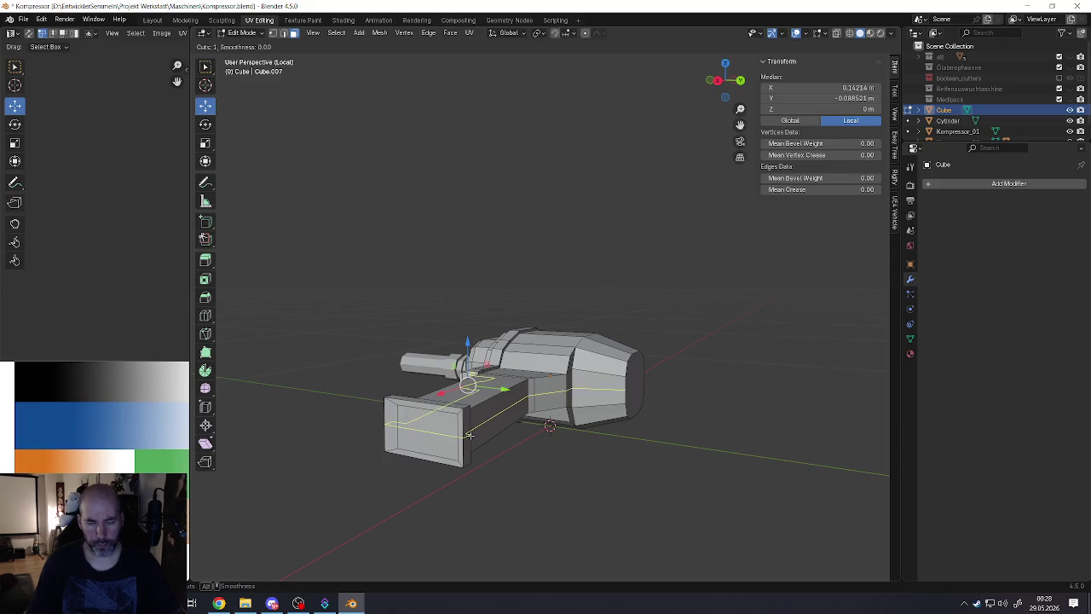
Step: Bevel the edge loops along the handle and lower body by 0.0119 m, one segment
left_click(482, 406, "alt")
middle_click_drag(464, 414, 468, 410)
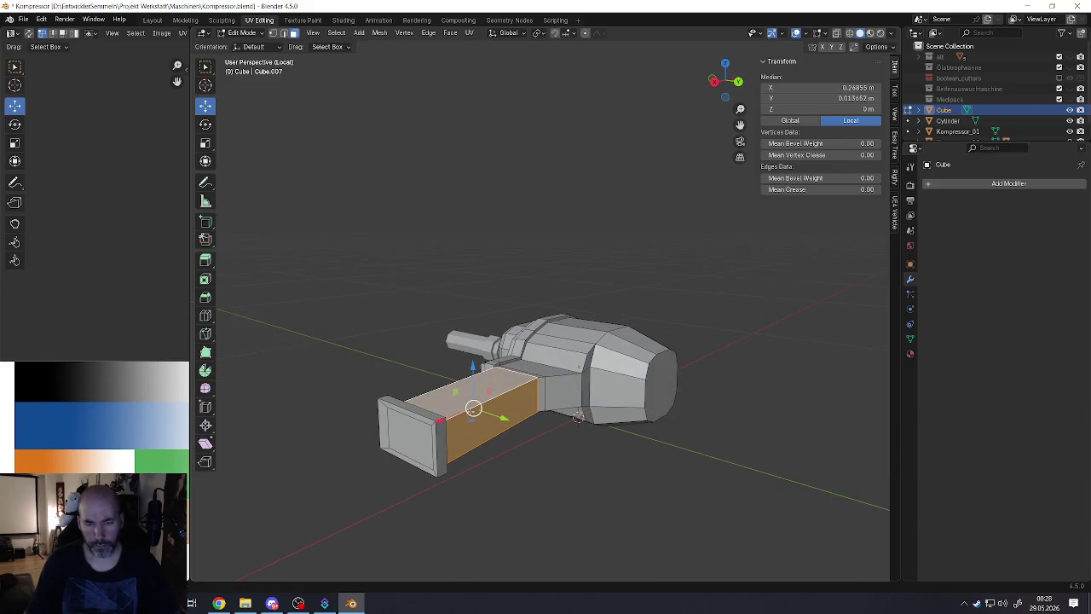
key("2")
left_click(467, 410)
middle_click_drag(455, 456, 414, 425)
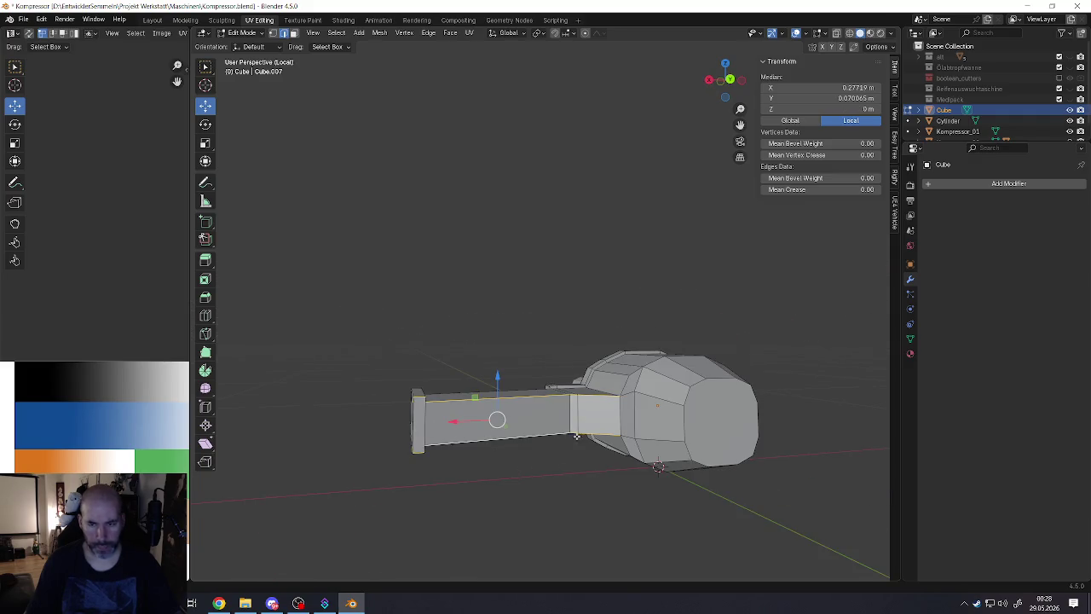
left_click(649, 438, "alt")
left_click(653, 404, "alt+shift")
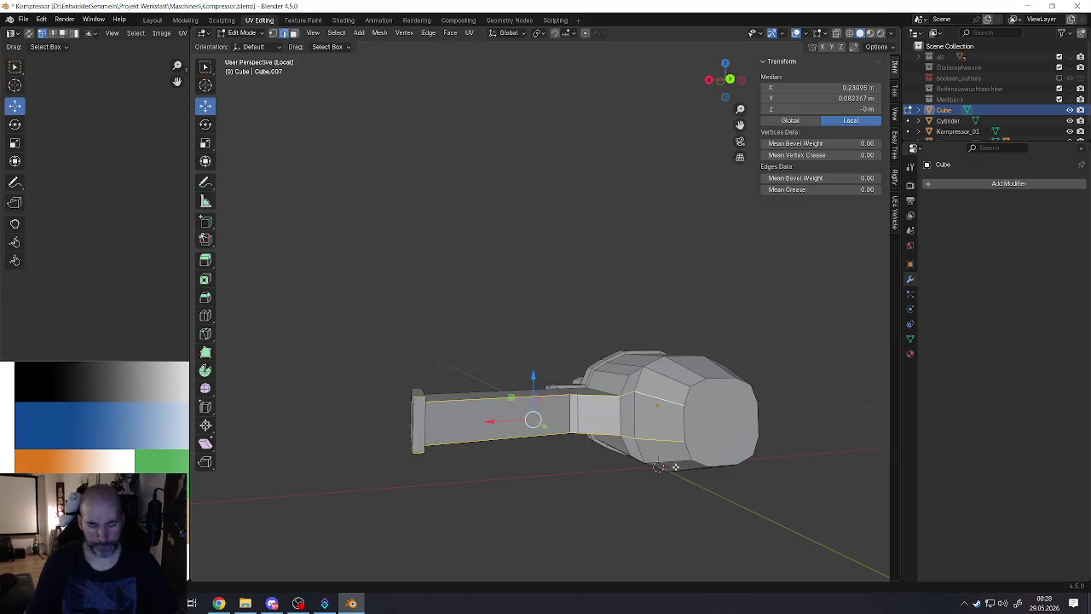
key("ctrl+b")
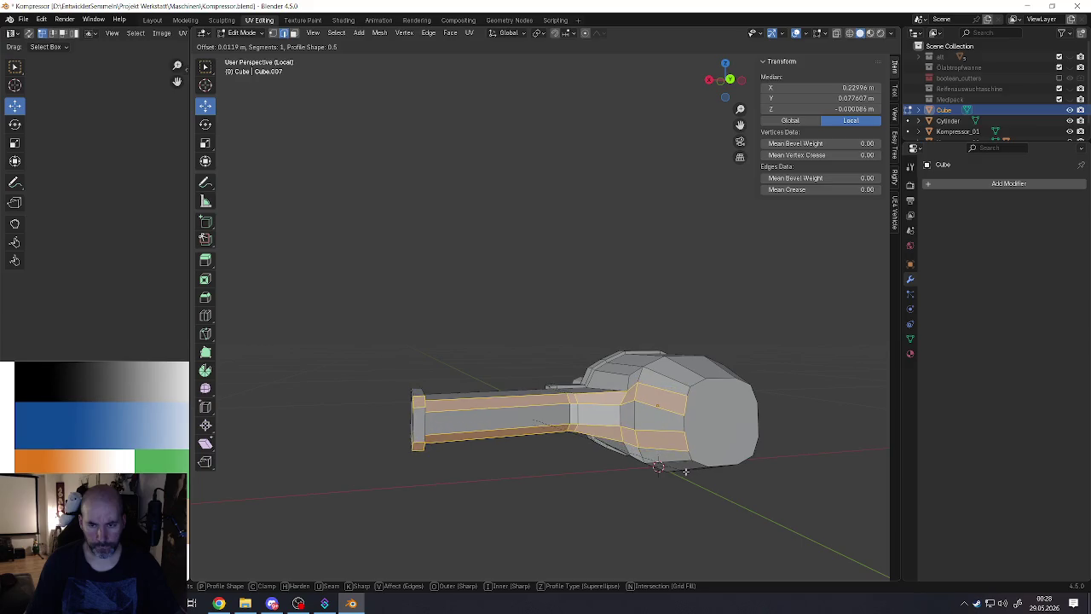
left_click(678, 467)
Step: Inspect a vertex on the body, then return the Cube to Object Mode
mouse_move(678, 467)
middle_mouse_down()
mouse_move(579, 336)
mouse_move(485, 255)
mouse_move(597, 324)
mouse_move(585, 300)
mouse_move(520, 307)
mouse_move(545, 324)
mouse_move(710, 389)
mouse_move(730, 348)
mouse_move(611, 291)
mouse_move(622, 287)
middle_mouse_up()
scroll(485, 255, "up", 3)
scroll(511, 273, "up", 2)
left_click(609, 341)
scroll(730, 347, "down", 5)
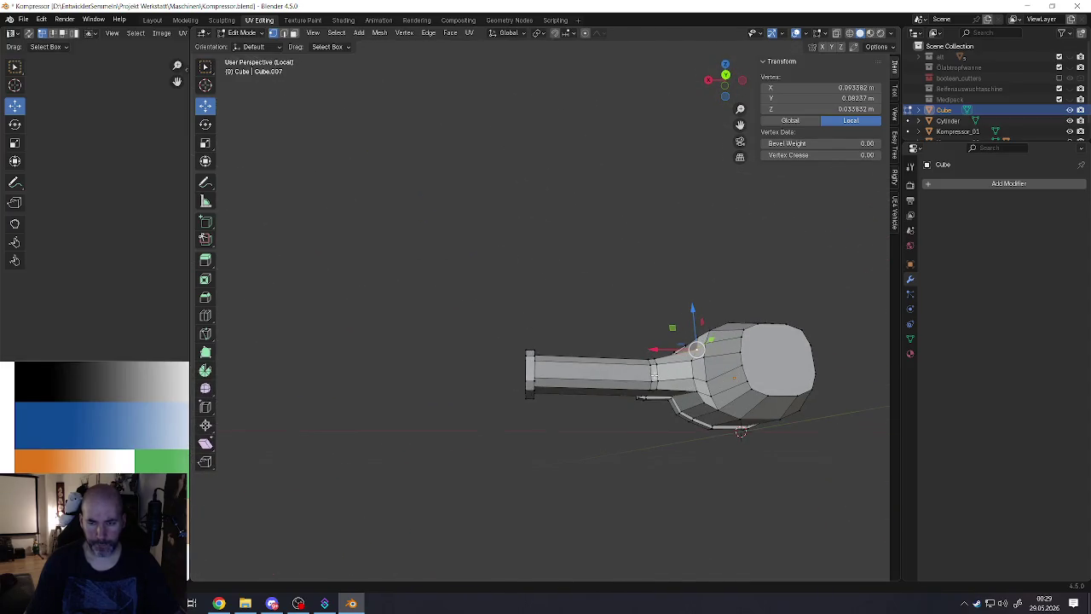
scroll(664, 375, "down", 3)
key("Tab")
middle_click_drag(665, 376, 597, 341)
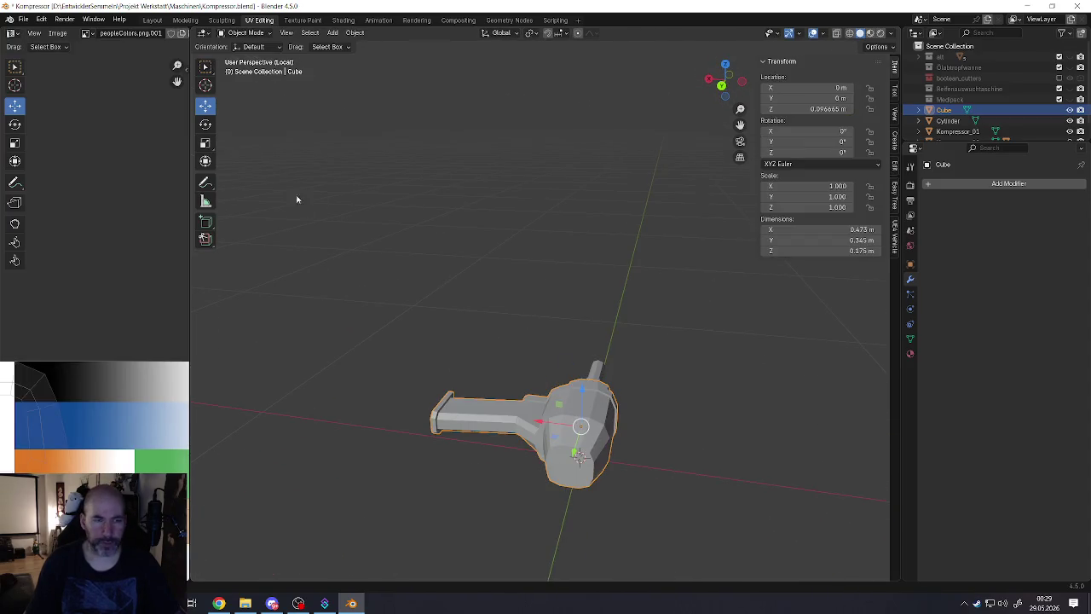
Step: Rotate the Cylinder 80° about Y, raise it along Z, and frame it
left_click(605, 401)
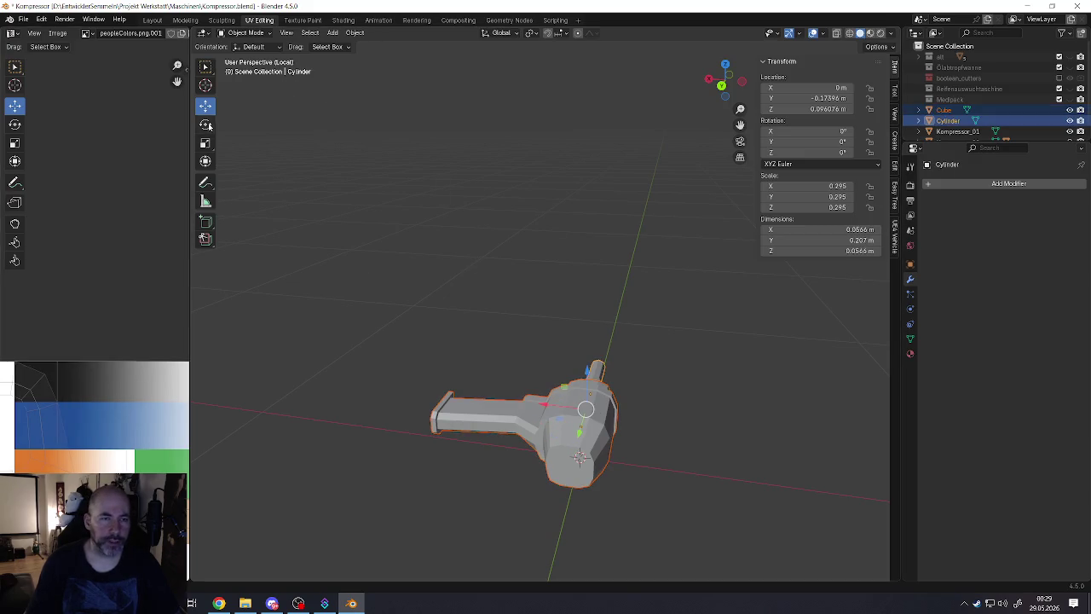
left_click(204, 123)
left_click_drag(576, 371, 534, 367)
middle_click_drag(533, 368, 377, 219)
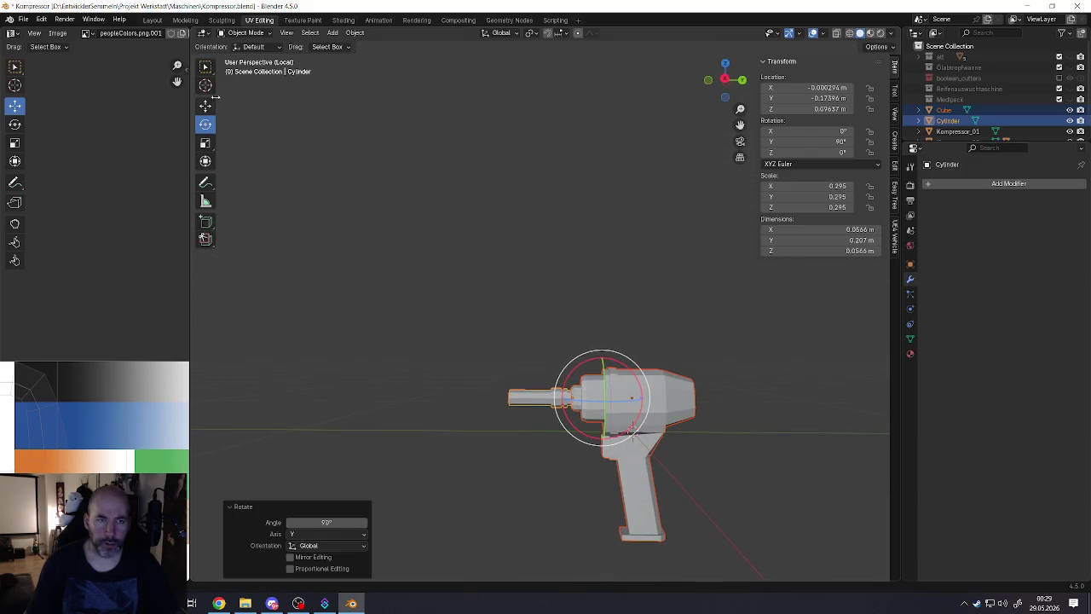
left_click(204, 105)
left_click_drag(600, 356, 600, 220)
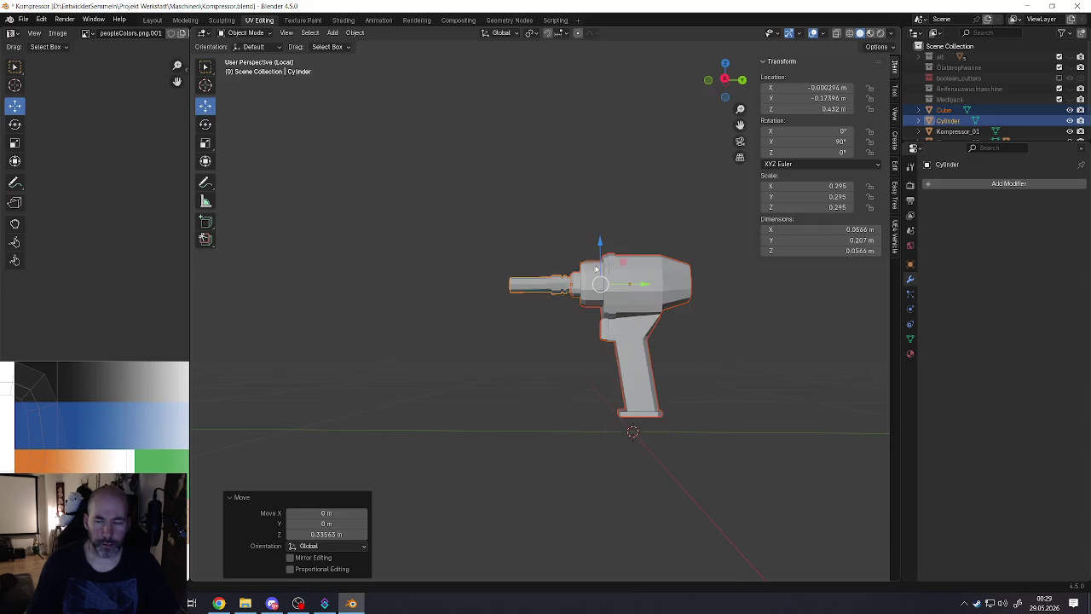
key("KP_Decimal")
Step: Move the Cube body along Y to Location −1.8884 m
left_click(564, 357)
mouse_move(564, 356)
middle_mouse_down()
mouse_move(661, 360)
mouse_move(564, 355)
mouse_move(527, 334)
middle_mouse_up()
scroll(526, 341, "down", 3)
scroll(528, 351, "down", 1)
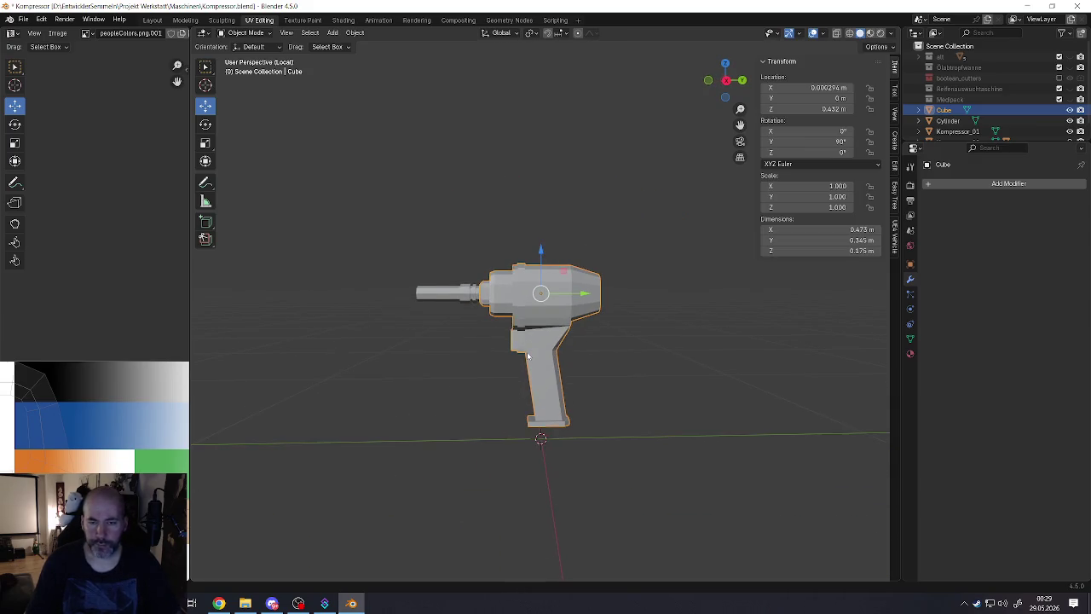
scroll(527, 350, "down", 3)
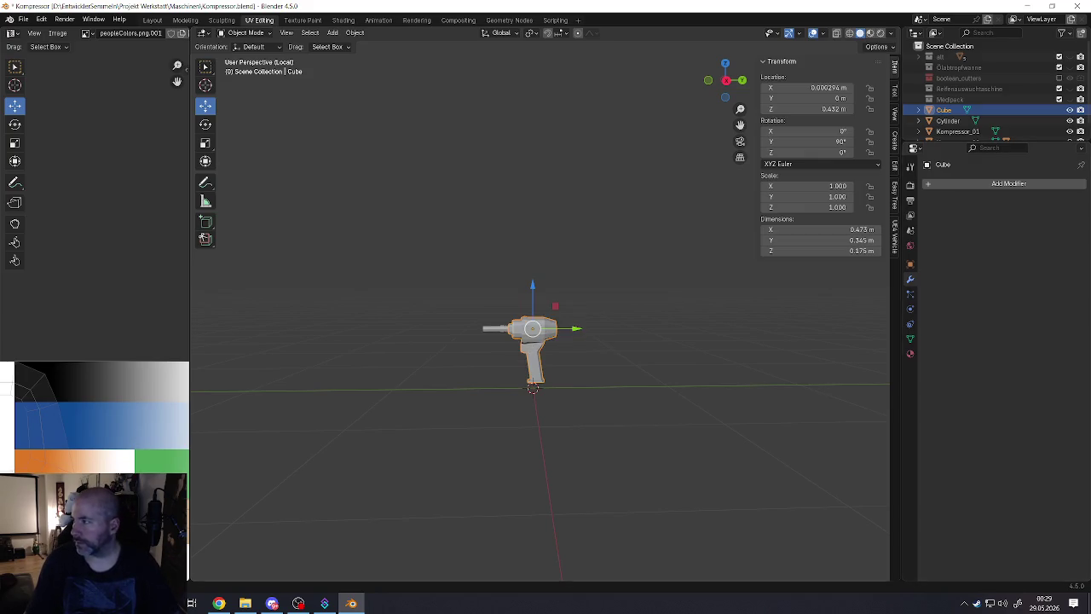
scroll(525, 341, "up", 3)
scroll(525, 341, "up", 1)
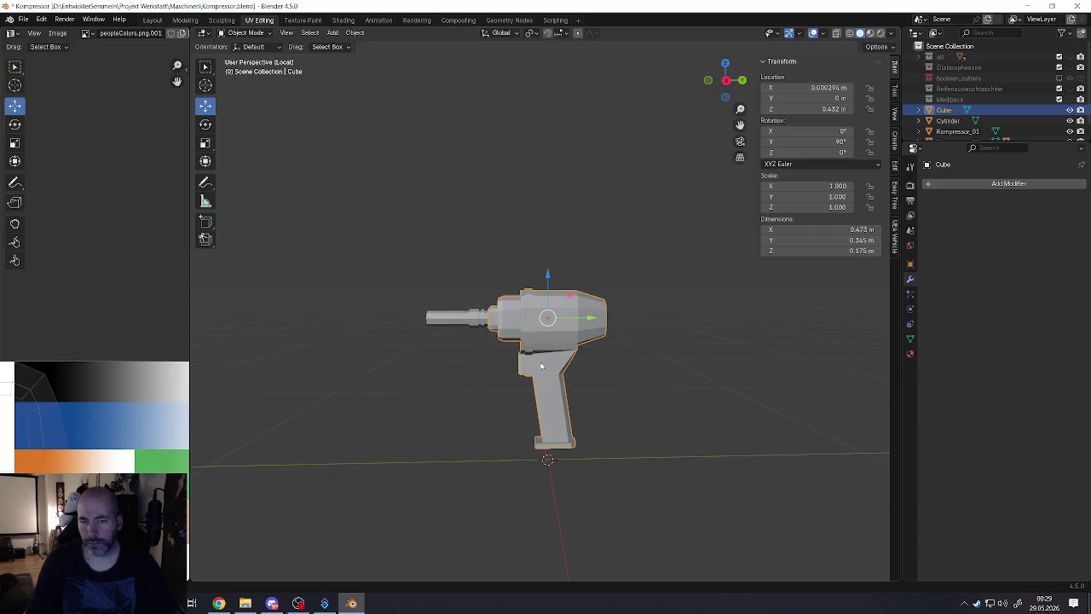
scroll(538, 342, "down", 5)
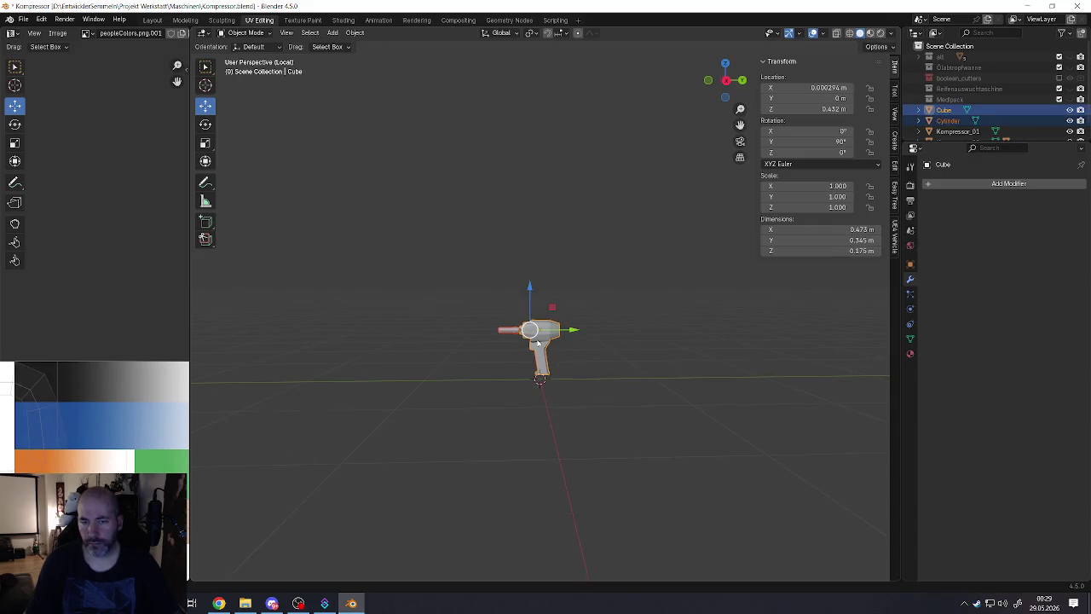
key("g")
key("y")
left_click(406, 346)
left_click(460, 352)
scroll(509, 357, "up", 3)
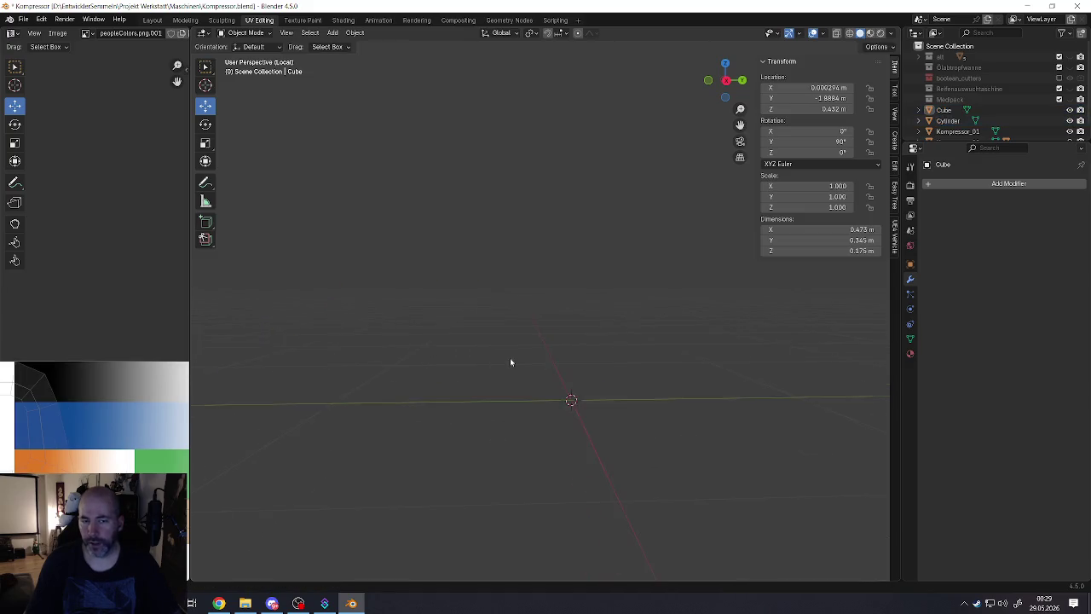
middle_click_drag(554, 373, 528, 376)
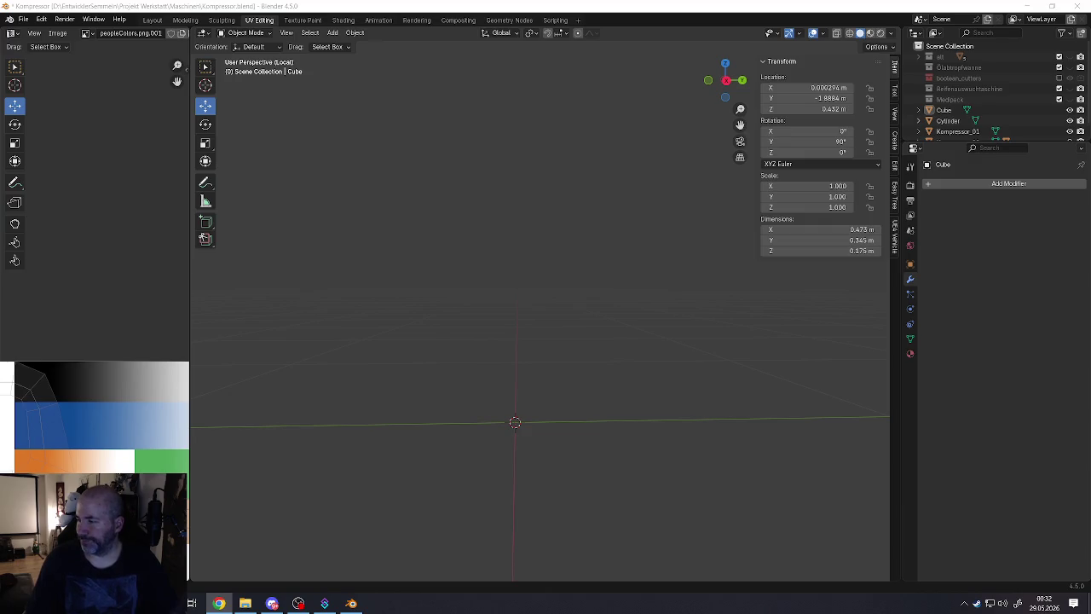
Step: Orbit and zoom to an angled view of the drill
scroll(414, 414, "down", 3)
scroll(404, 423, "down", 2)
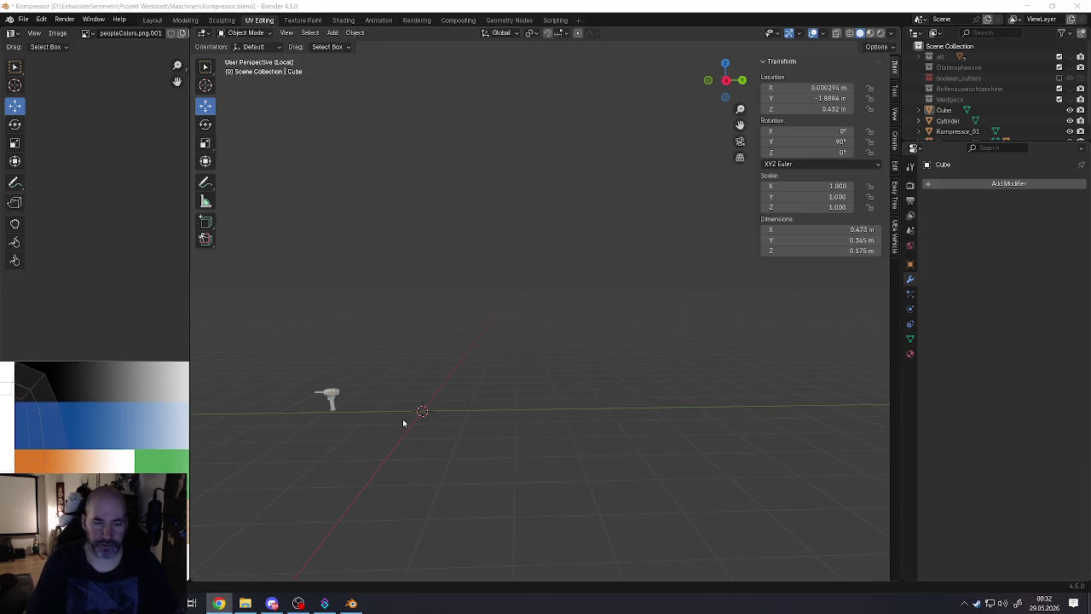
scroll(414, 416, "up", 2)
scroll(464, 403, "up", 4)
mouse_move(465, 404)
middle_mouse_down("shift")
mouse_move(537, 404)
mouse_move(554, 366)
middle_mouse_up("shift")
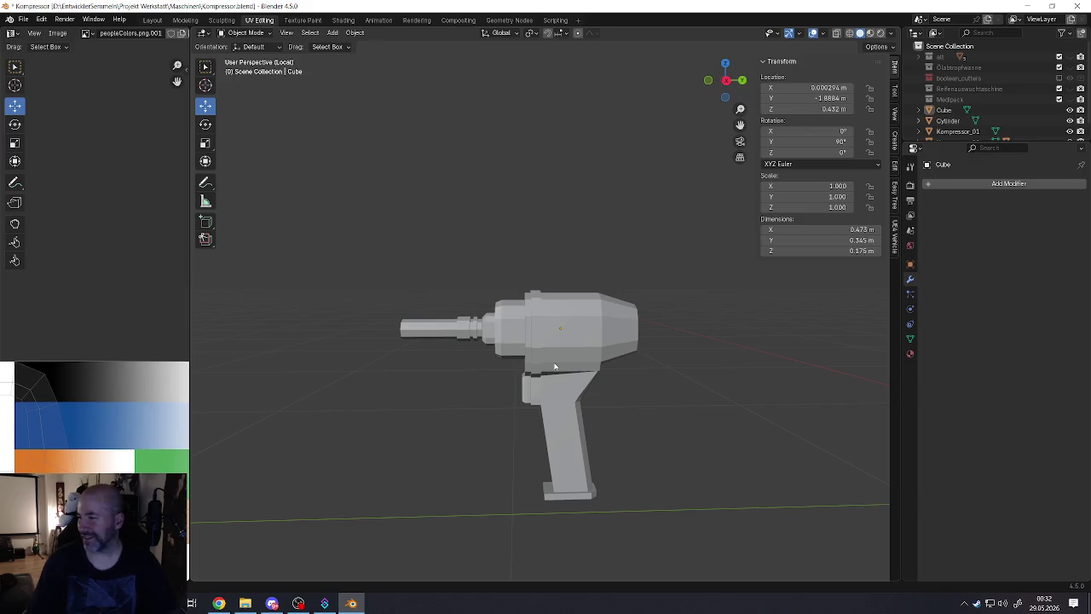
scroll(551, 392, "up", 2)
mouse_move(550, 391)
middle_mouse_down()
mouse_move(597, 388)
mouse_move(549, 379)
middle_mouse_up()
mouse_move(552, 339)
middle_mouse_down()
mouse_move(503, 307)
mouse_move(536, 284)
middle_mouse_up()
middle_click_drag(613, 326, 571, 300)
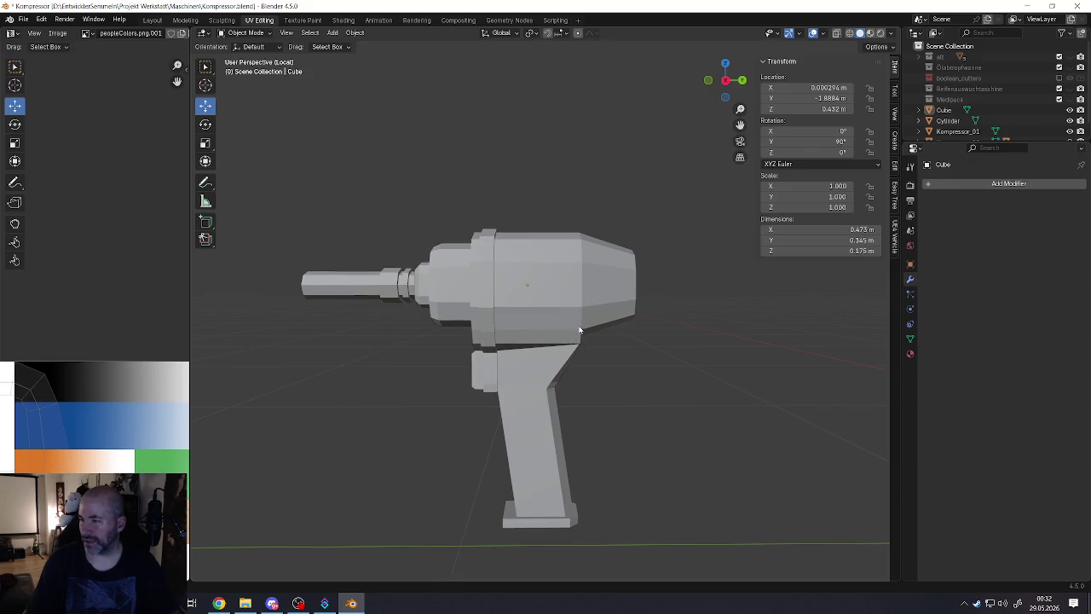
mouse_move(578, 333)
middle_mouse_down()
mouse_move(558, 323)
mouse_move(596, 311)
middle_mouse_up()
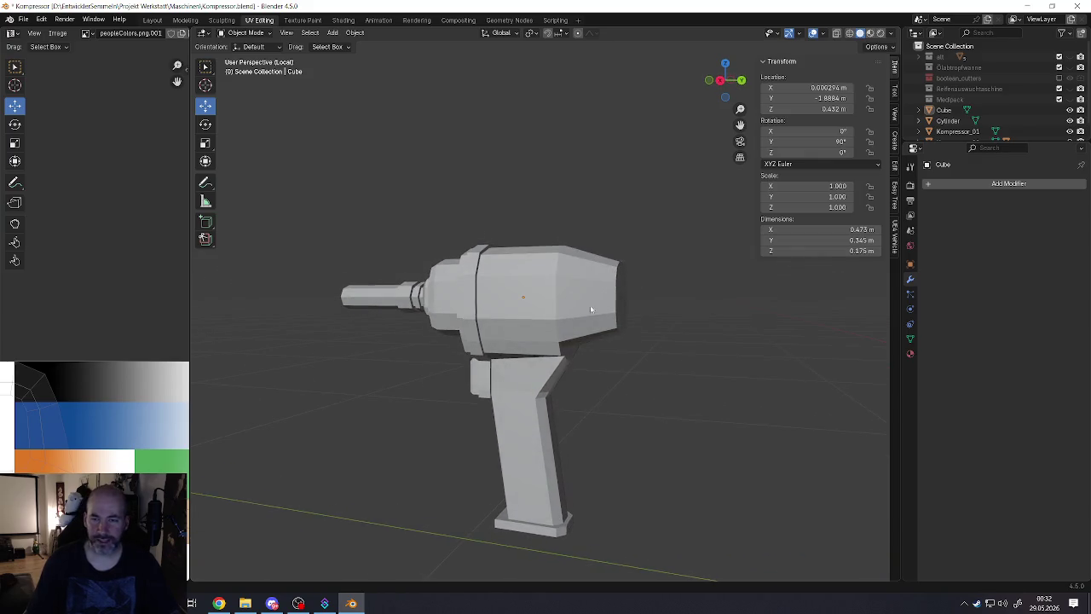
scroll(622, 299, "up", 5)
Step: In Edit Mode, bevel the edge loop at the end of the drill head
key("Tab")
key("alt+a")
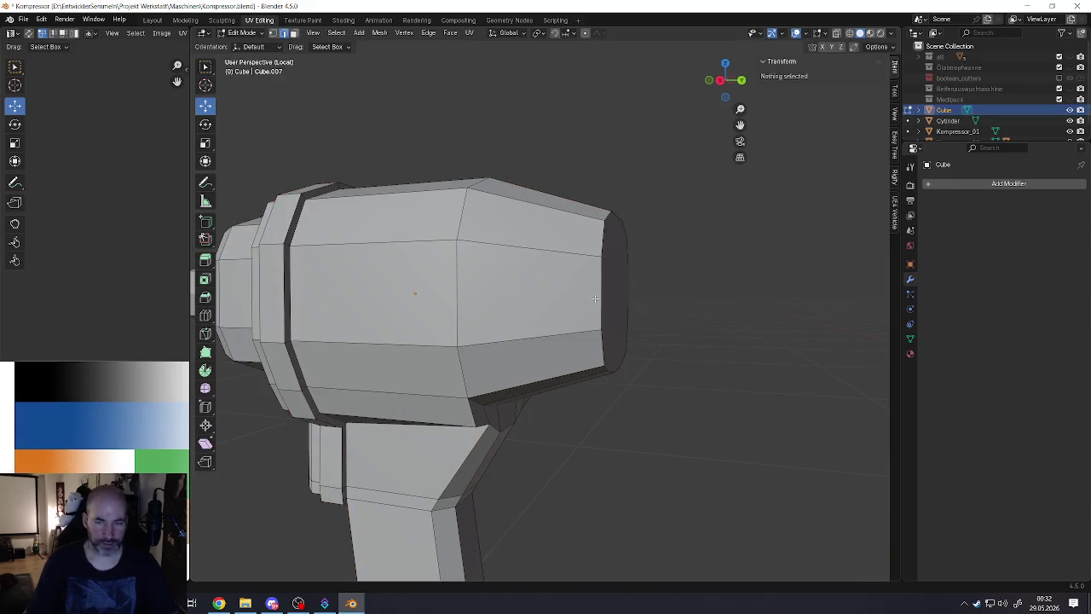
left_click(616, 300, "alt")
scroll(585, 303, "down", 3)
middle_click_drag(585, 303, 623, 327)
key("ctrl+b")
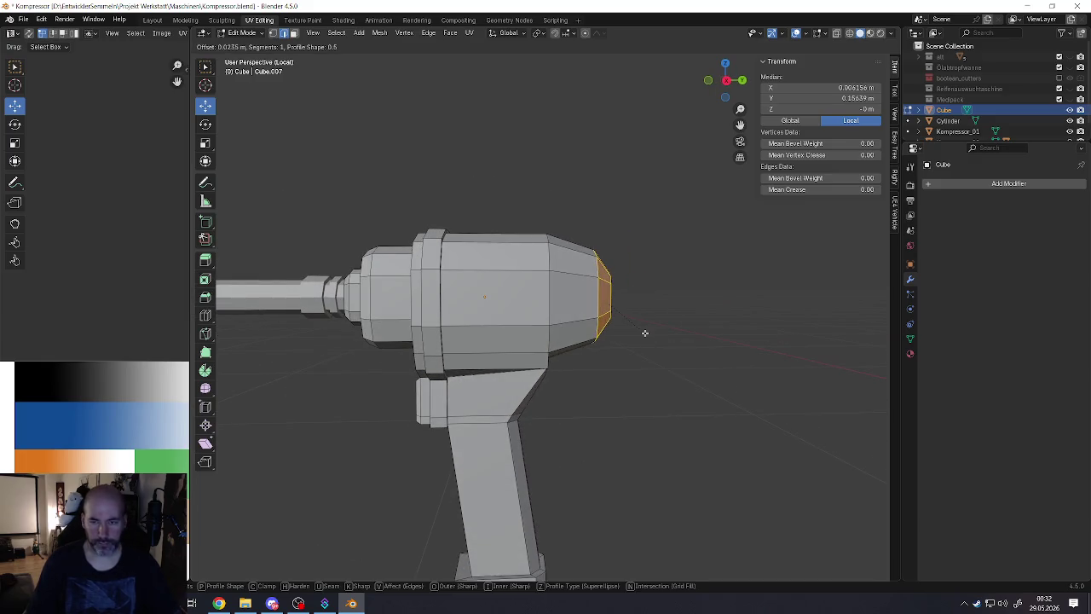
left_click(608, 329)
Step: Select edges and faces on the handle, then cancel a trial bevel
key("Tab")
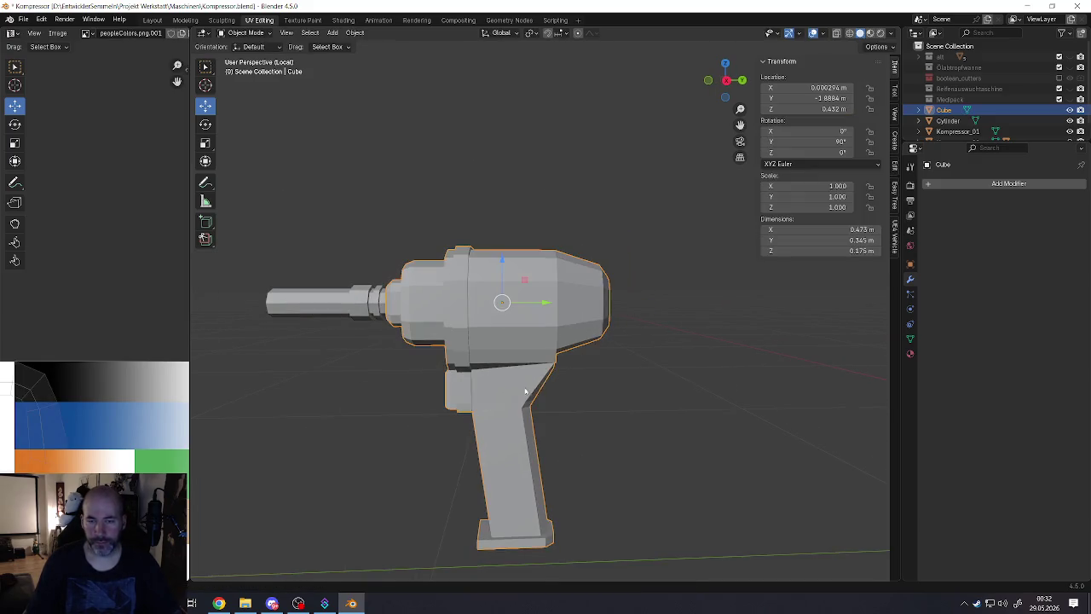
middle_click_drag(607, 329, 579, 387)
key("Tab")
left_click(495, 457)
left_click(508, 392)
mouse_move(508, 392)
middle_mouse_down()
mouse_move(537, 375)
mouse_move(507, 350)
mouse_move(501, 324)
mouse_move(557, 360)
middle_mouse_up()
scroll(507, 350, "up", 2)
left_click(501, 328)
left_click(530, 328)
scroll(535, 339, "up", 2)
scroll(558, 361, "down", 2)
key("ctrl+b")
key("Escape")
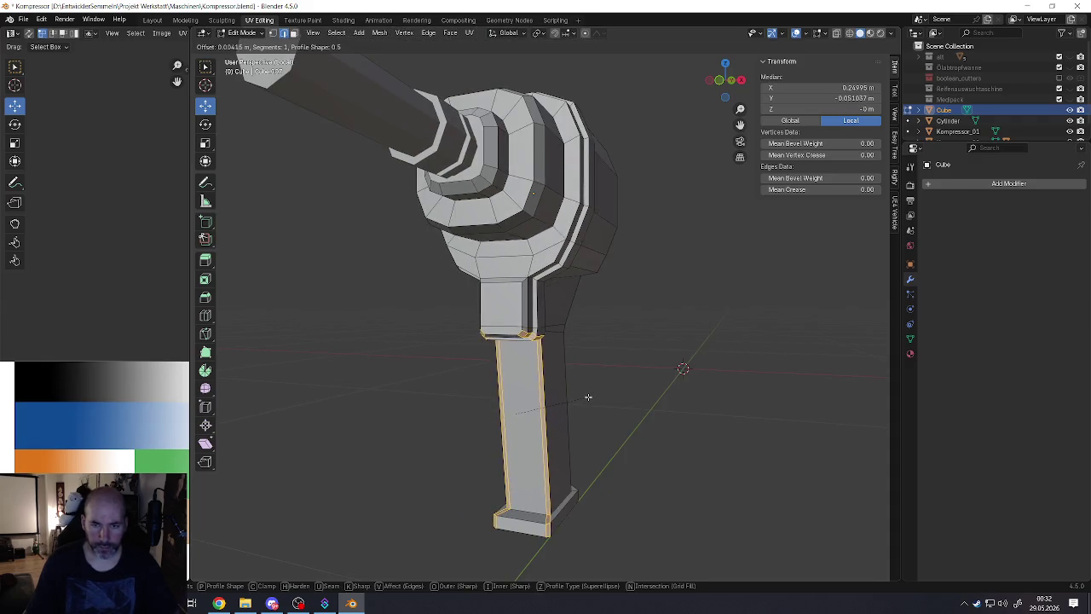
Step: Dissolve a stray edge on the grip
left_click(513, 333)
key("x")
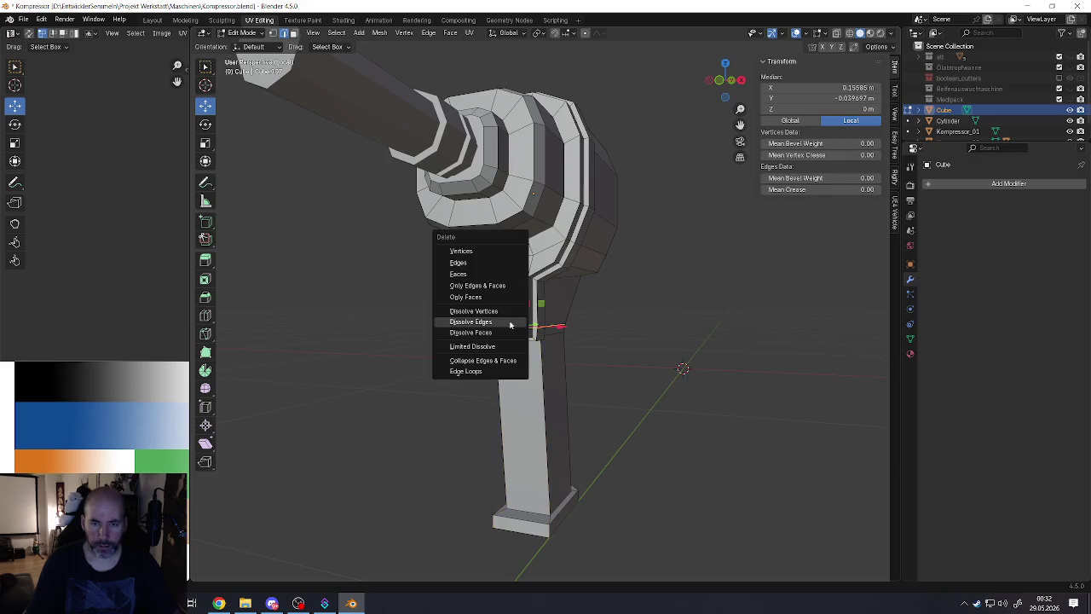
left_click(516, 338)
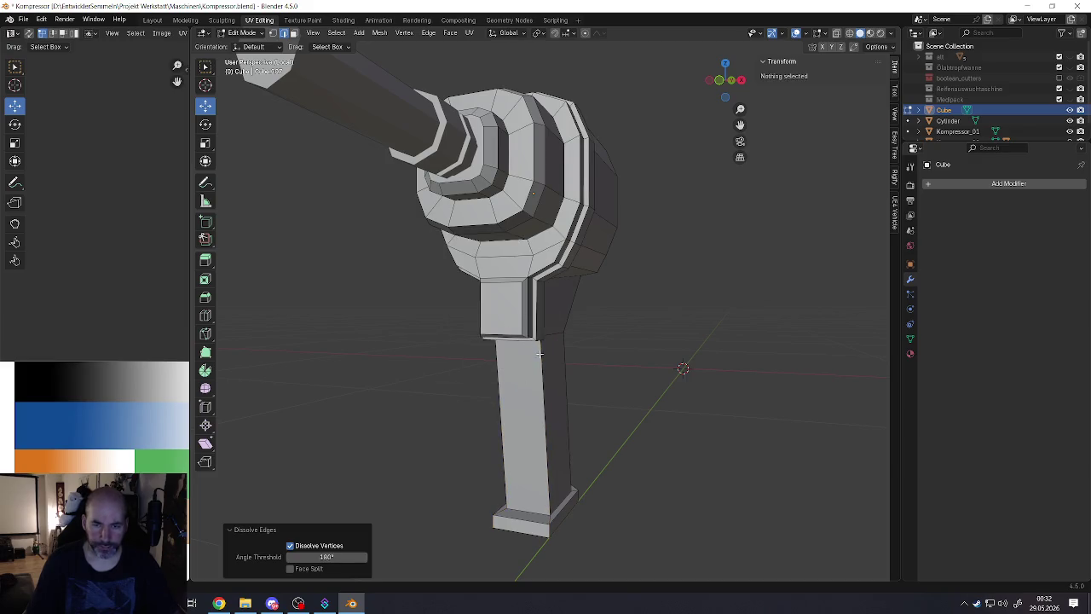
Step: Bevel a long edge loop on the grip by 0.00958 m with one segment
left_click(538, 370)
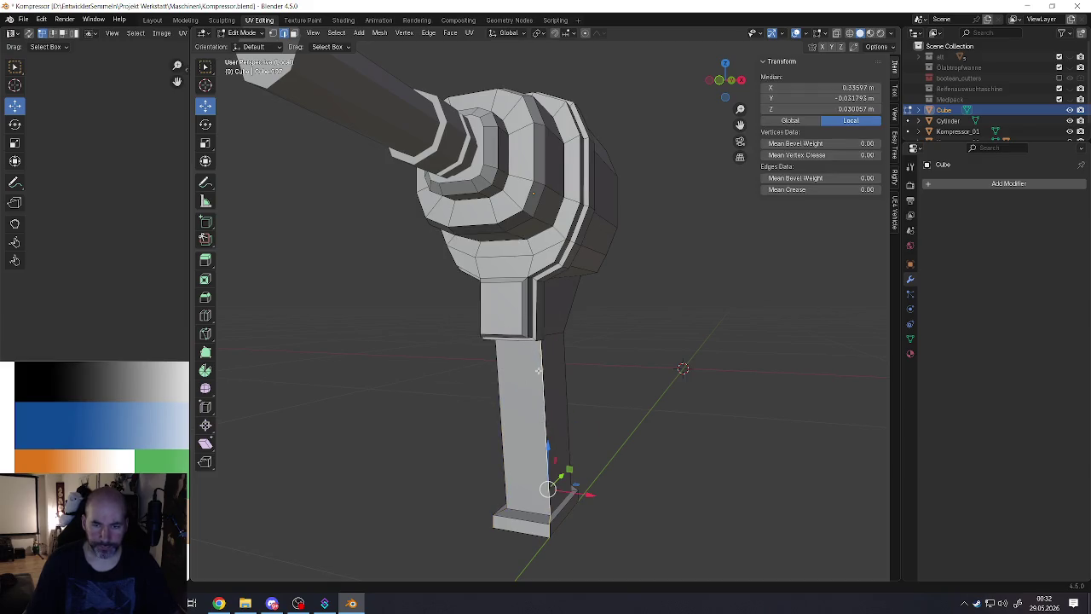
scroll(526, 339, "up", 5)
scroll(522, 304, "down", 2)
left_click(517, 301, "alt")
mouse_move(518, 301)
middle_mouse_down()
mouse_move(510, 290)
mouse_move(588, 339)
mouse_move(594, 364)
middle_mouse_up()
scroll(588, 339, "up", 1)
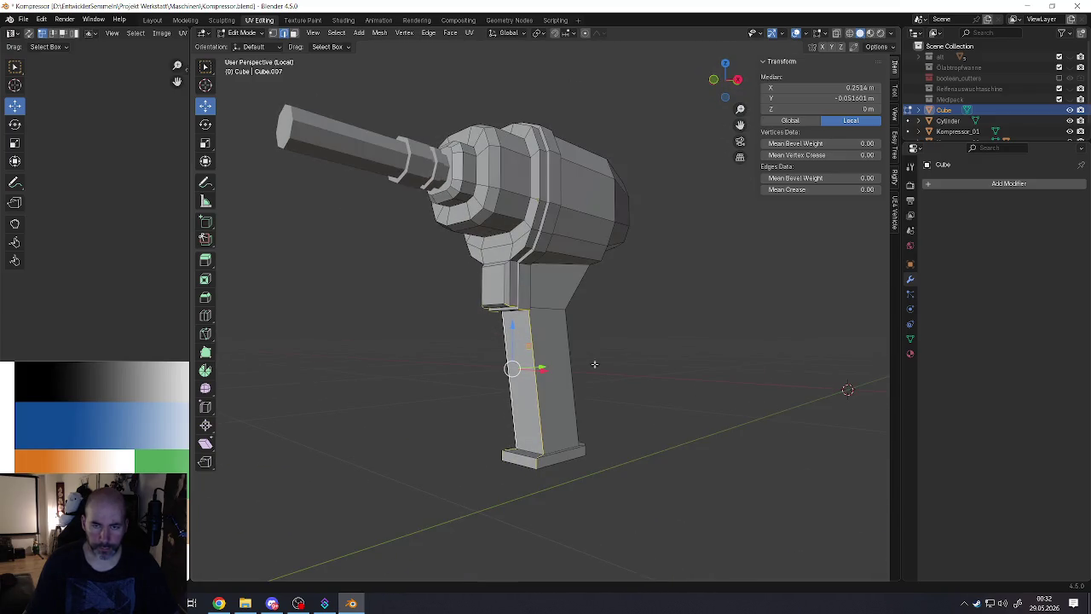
key("ctrl+b")
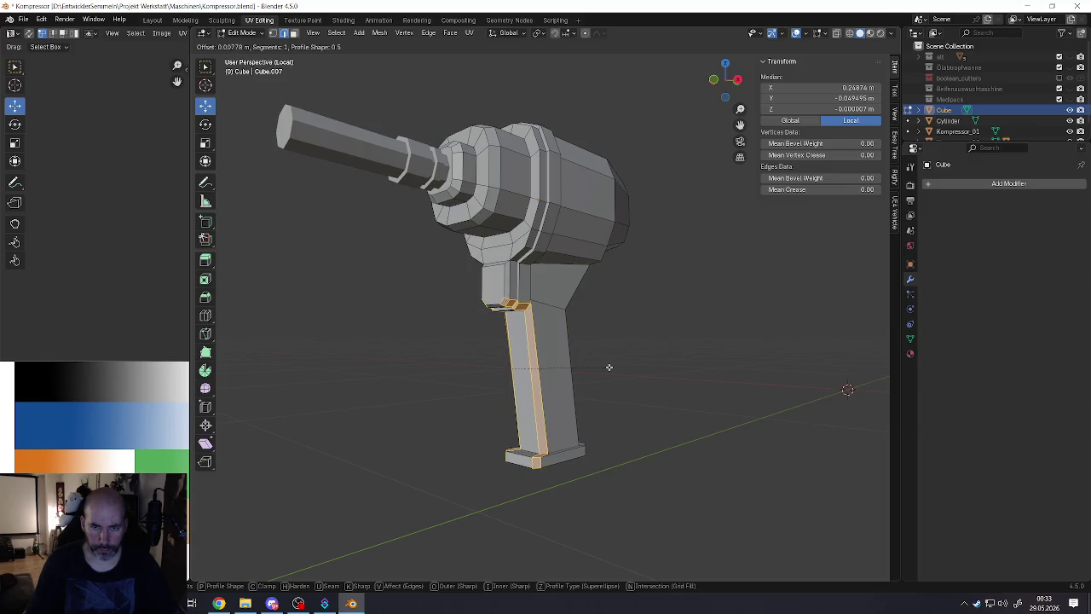
left_click(609, 366)
Step: Return to Object Mode, orbit to a side view, and re-enter Edit Mode
mouse_move(611, 368)
middle_mouse_down()
mouse_move(504, 377)
mouse_move(522, 298)
middle_mouse_up()
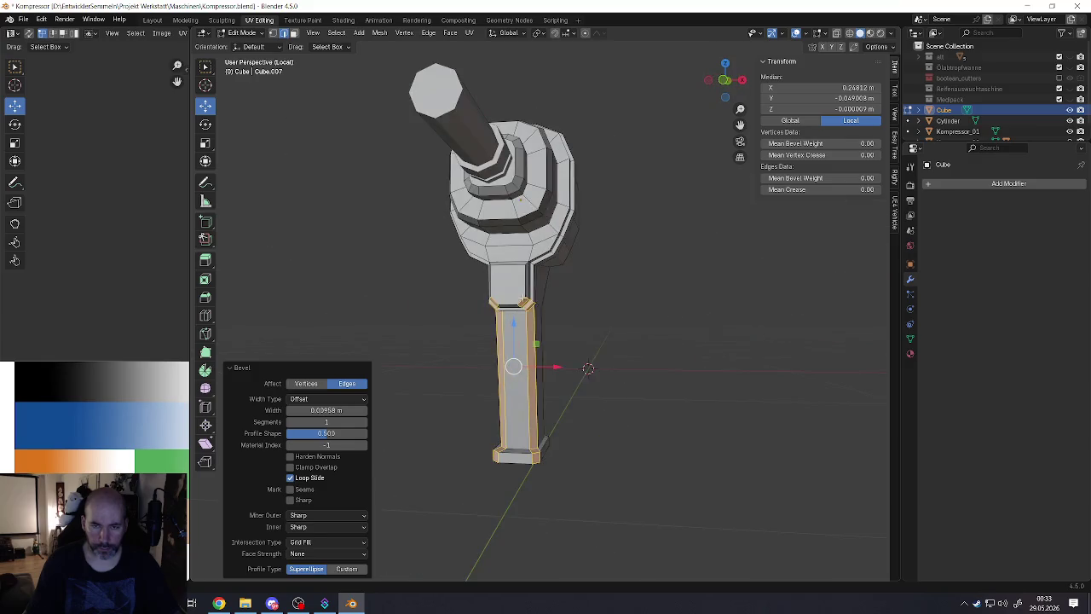
key("Tab")
middle_click_drag(523, 298, 574, 291)
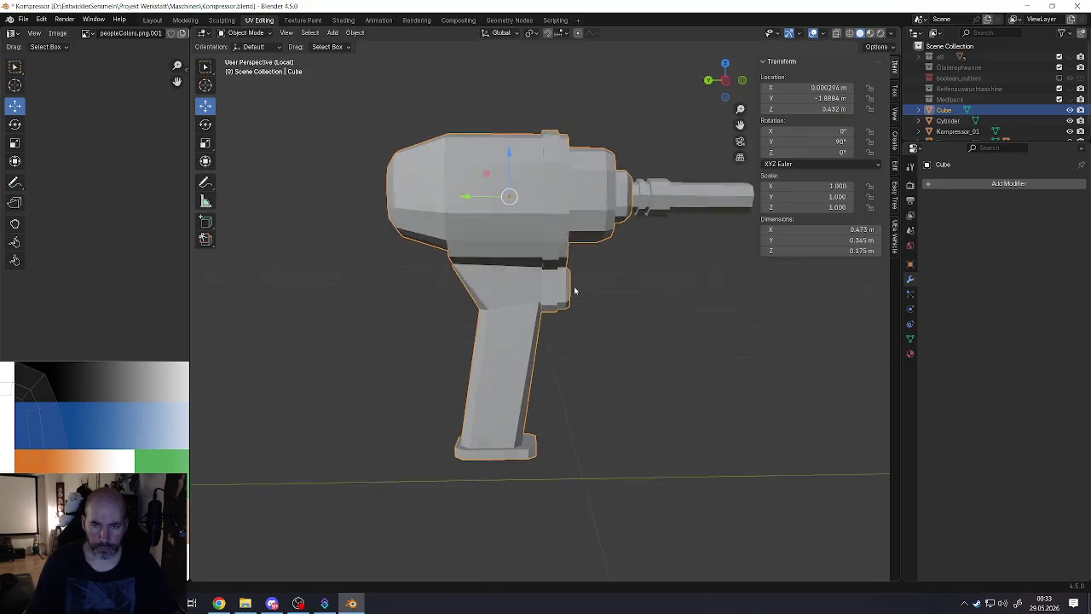
key("Tab")
scroll(574, 290, "up", 4)
Step: Flatten the first grip-top edges along Z and adjust their height
left_click(497, 303)
mouse_move(497, 302)
middle_mouse_down()
mouse_move(442, 299)
mouse_move(466, 283)
middle_mouse_up()
left_click(460, 304)
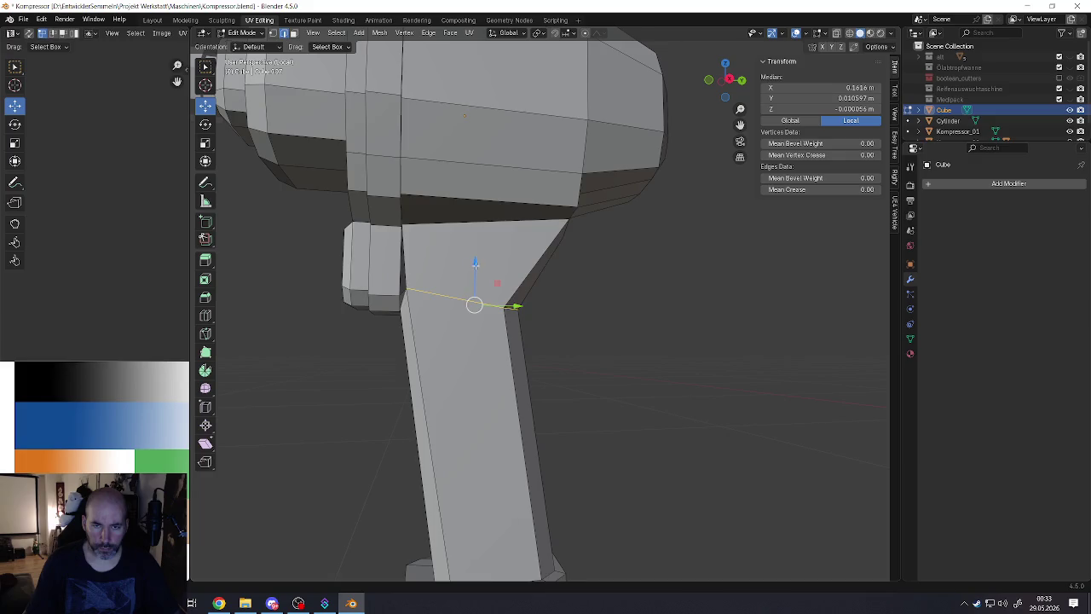
left_click_drag(475, 264, 474, 280)
key("s")
key("z")
left_click(511, 320)
key("s")
key("z")
left_click(477, 320)
left_click_drag(479, 275, 482, 266)
mouse_move(482, 266)
middle_mouse_down()
mouse_move(398, 310)
mouse_move(405, 300)
middle_mouse_up()
Step: Select more edges along the handle top and scale them flat on Z
left_click(378, 305)
scroll(378, 305, "down", 3)
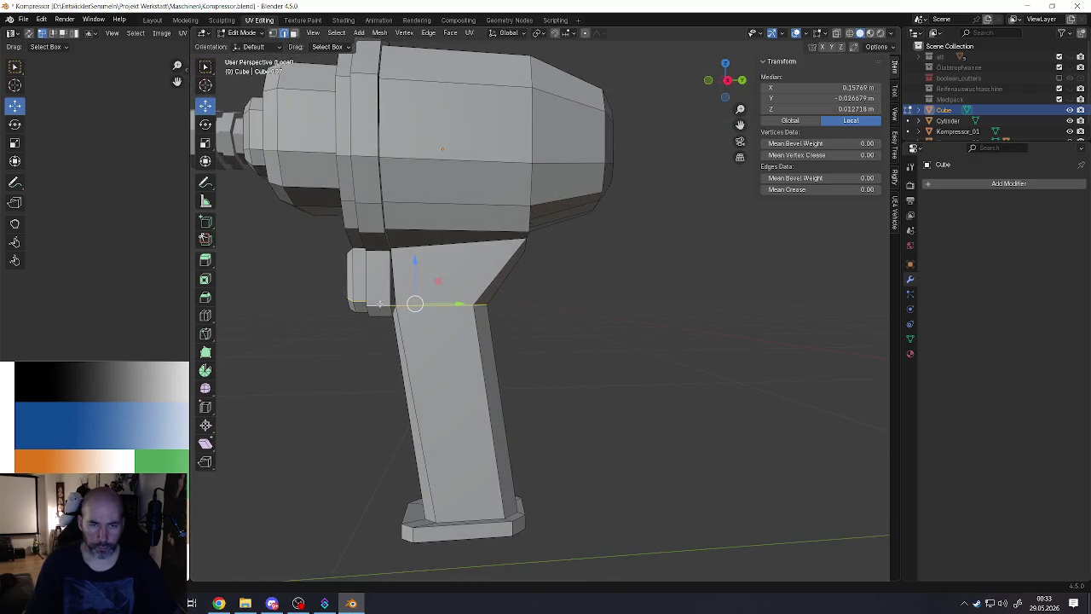
left_click(378, 305, "ctrl")
mouse_move(407, 304)
middle_mouse_down()
mouse_move(445, 307)
mouse_move(414, 304)
mouse_move(500, 382)
middle_mouse_up()
scroll(445, 307, "up", 3)
scroll(445, 307, "down", 3)
left_click(395, 307, "ctrl")
scroll(395, 307, "up", 3)
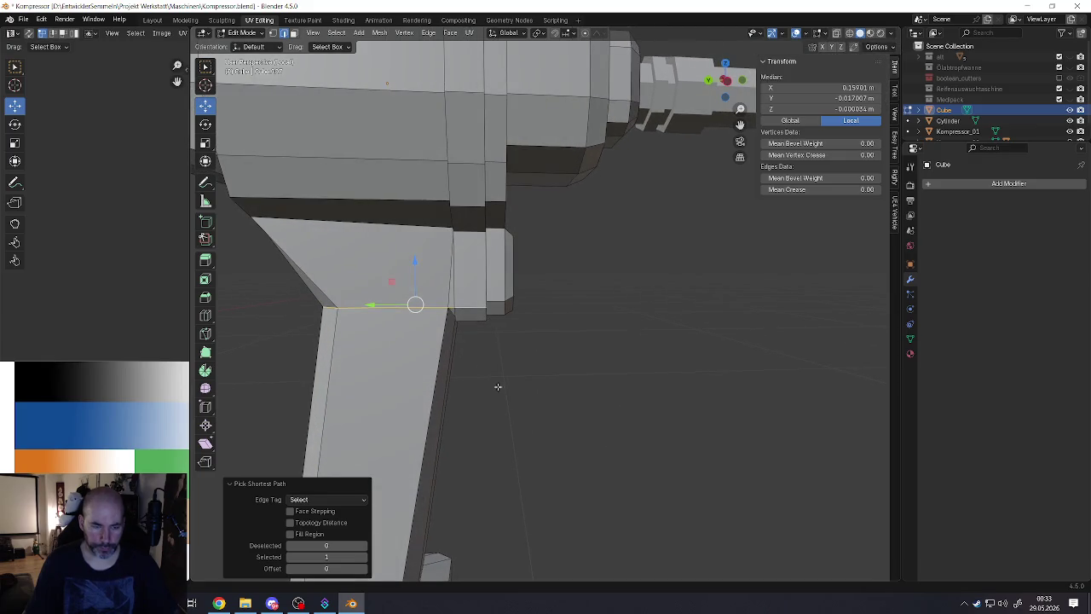
key("s")
key("z")
left_click(410, 356)
Step: Check edges on the handle's other side, then return to Object Mode
scroll(410, 356, "down", 3)
mouse_move(410, 356)
middle_mouse_down()
mouse_move(487, 287)
mouse_move(365, 280)
mouse_move(445, 273)
mouse_move(446, 336)
mouse_move(543, 346)
mouse_move(503, 334)
middle_mouse_up()
scroll(487, 286, "up", 3)
left_click(440, 272)
scroll(419, 272, "down", 2)
left_click(441, 274, "alt")
scroll(441, 274, "down", 3)
scroll(451, 295, "down", 4)
key("Tab")
scroll(543, 345, "up", 3)
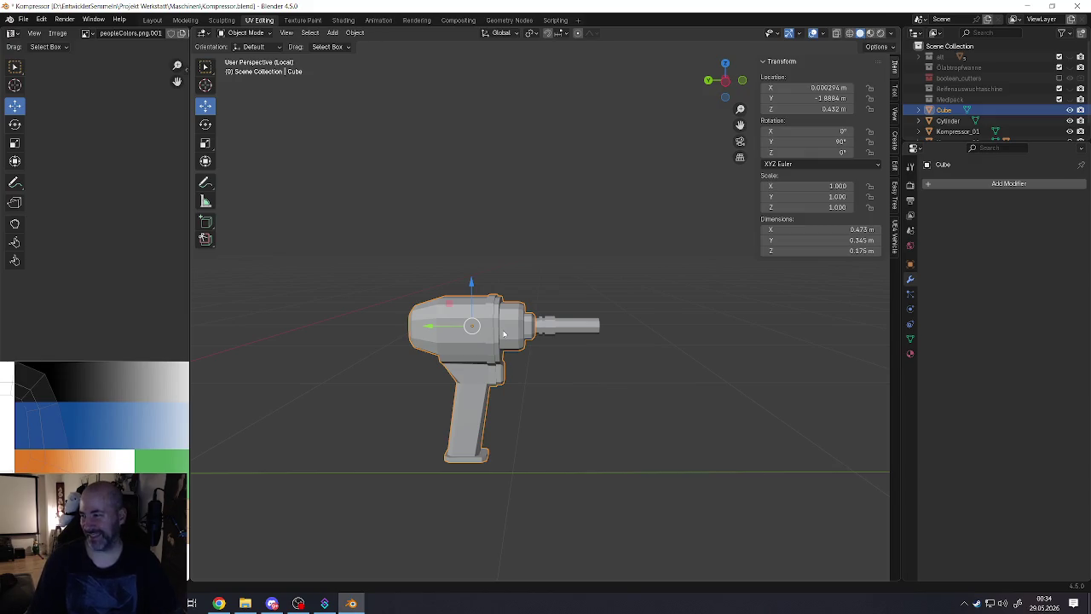
Step: Join the Cylinder nozzle into the Cube body and enter Edit Mode on the result
mouse_move(464, 320)
middle_mouse_down()
mouse_move(448, 335)
mouse_move(494, 341)
middle_mouse_up()
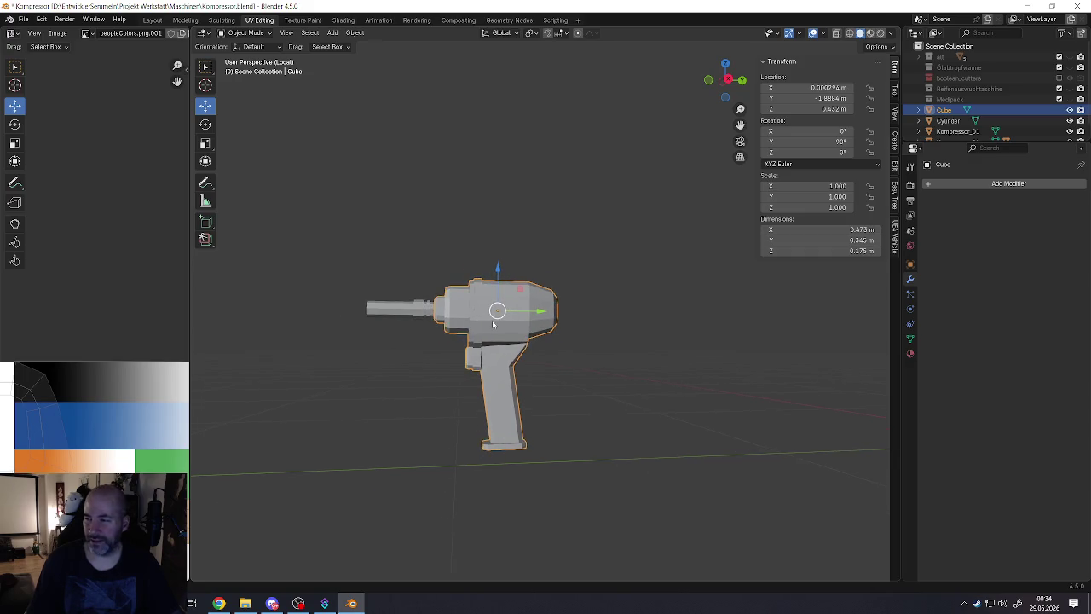
scroll(760, 370, "up", 2)
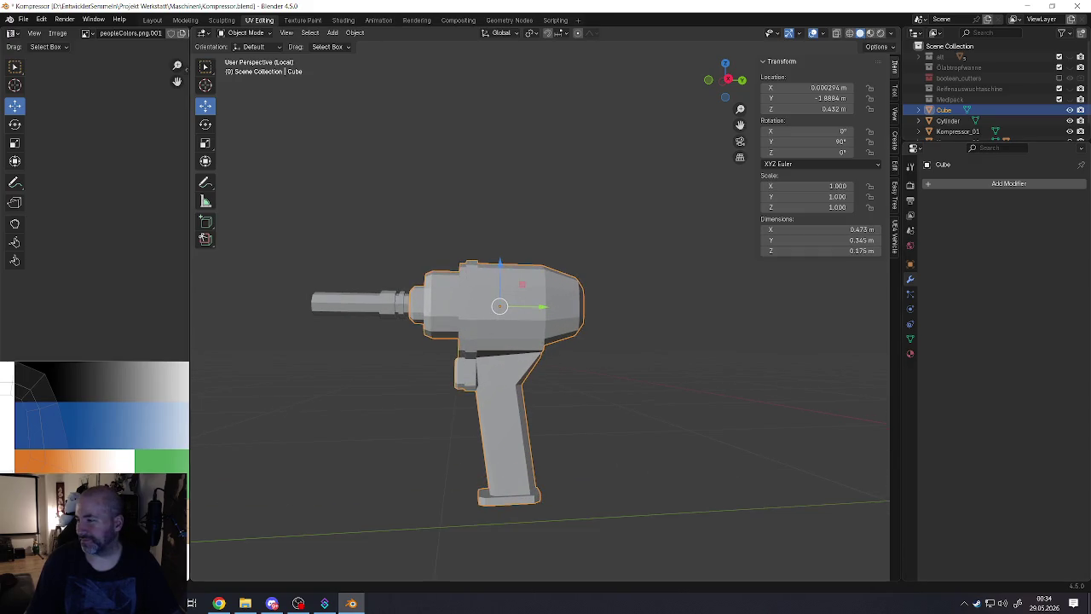
scroll(497, 368, "up", 4)
mouse_move(496, 368)
middle_mouse_down()
mouse_move(383, 381)
mouse_move(424, 391)
mouse_move(489, 348)
mouse_move(537, 341)
mouse_move(536, 382)
mouse_move(429, 390)
mouse_move(496, 377)
mouse_move(417, 339)
middle_mouse_up()
scroll(460, 384, "down", 5)
scroll(496, 378, "up", 1)
left_click(416, 337)
scroll(409, 333, "up", 1)
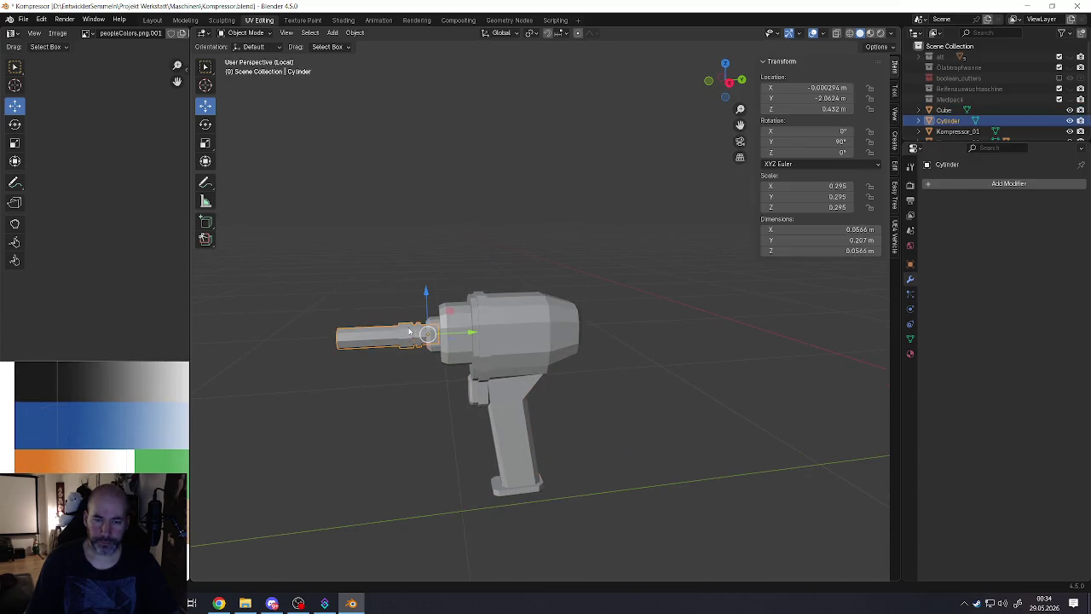
left_click(452, 341, "shift")
right_click(454, 344)
left_click(454, 344)
key("Tab")
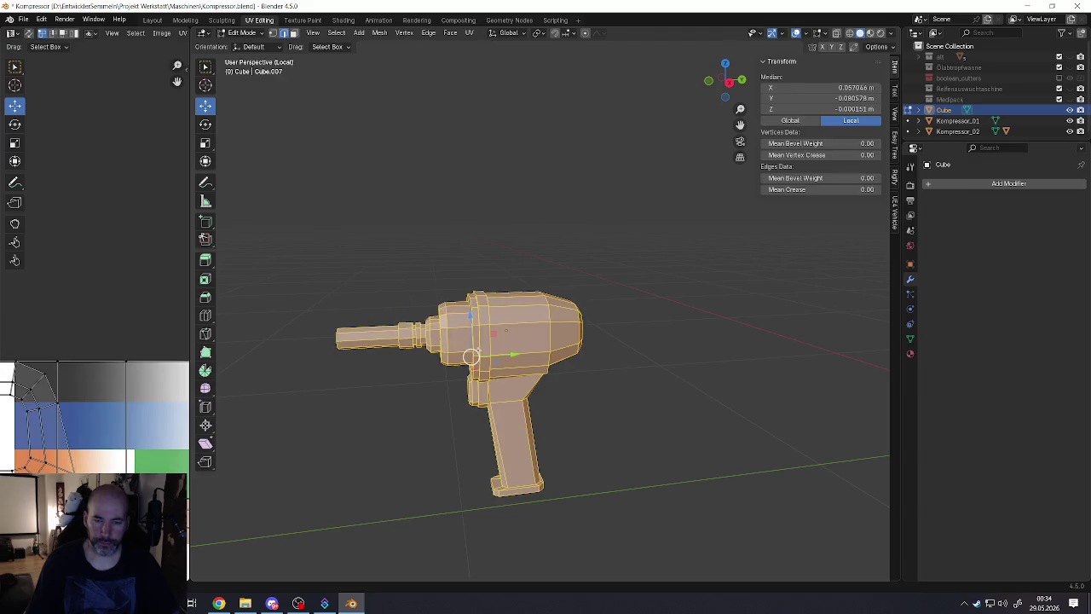
Step: Unwrap the mesh with Smart UV Project and shrink the UV islands
scroll(118, 435, "down", 3)
scroll(119, 434, "down", 3)
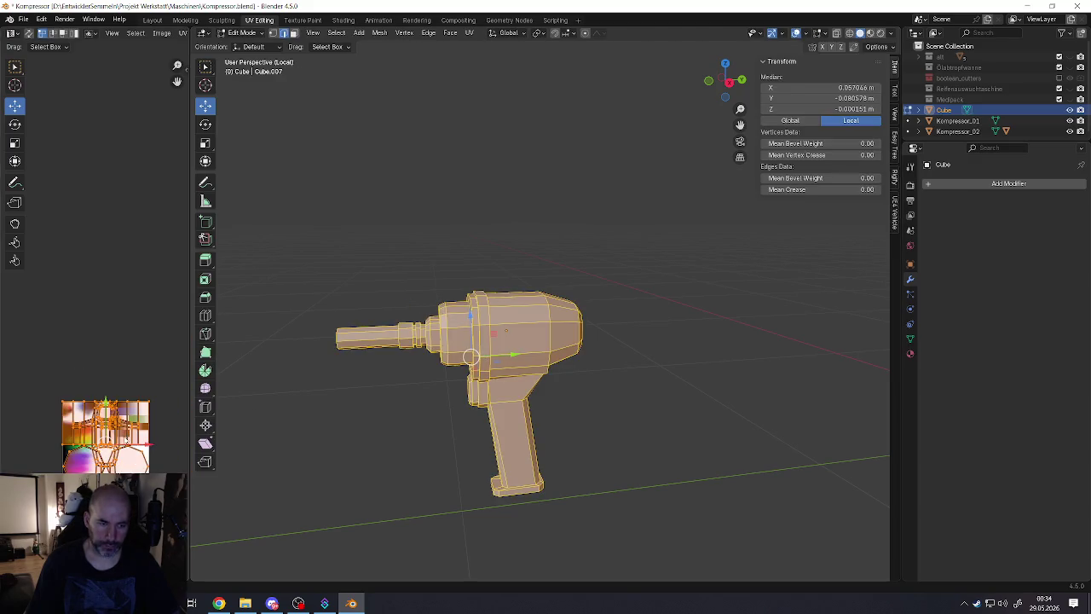
key("u")
left_click(119, 441)
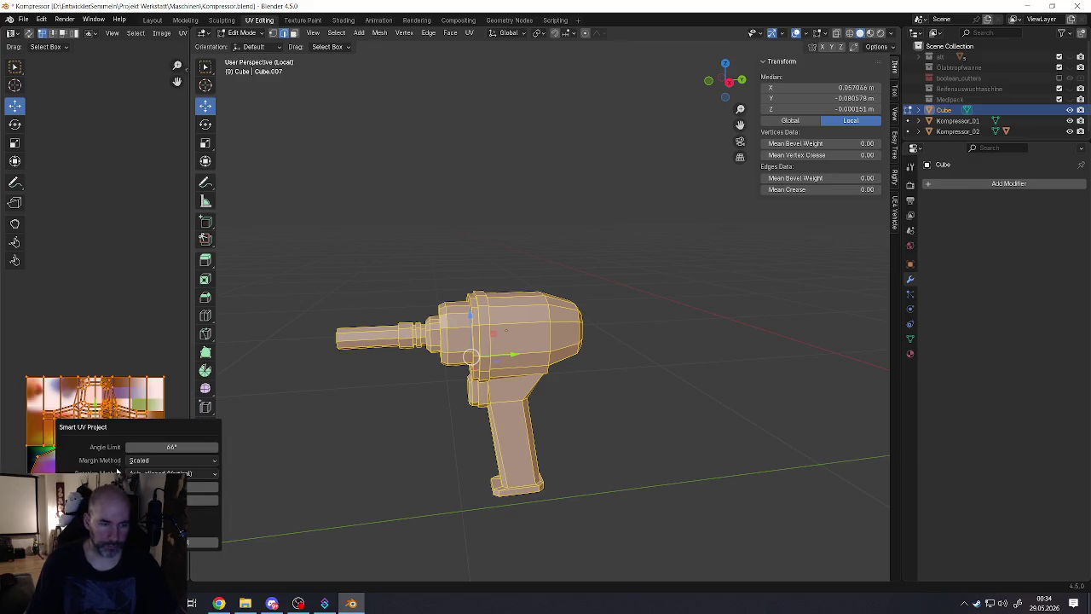
key("Return")
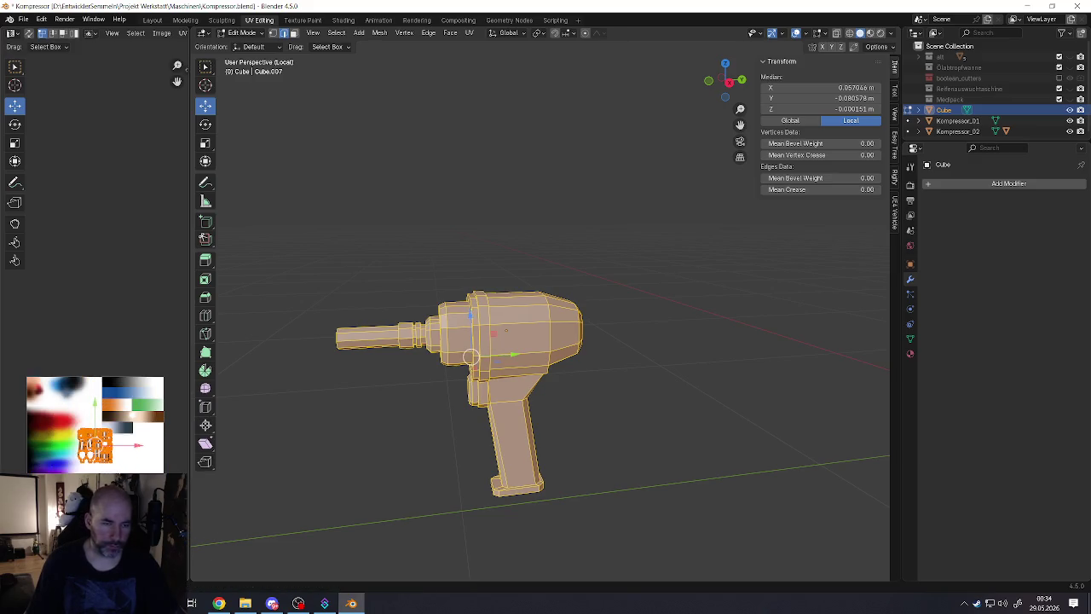
key("s")
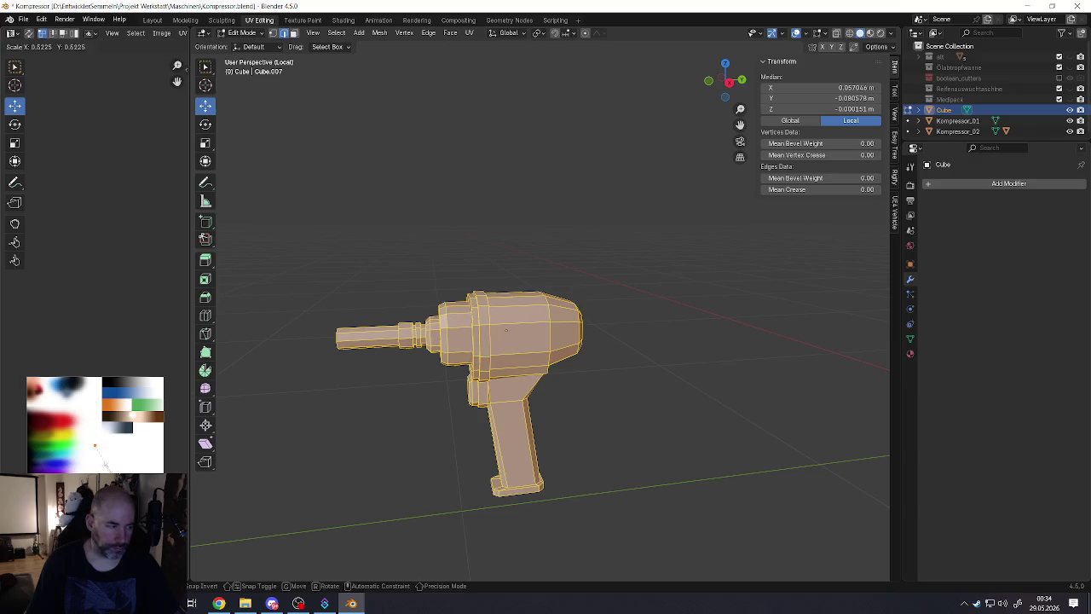
left_click(105, 465)
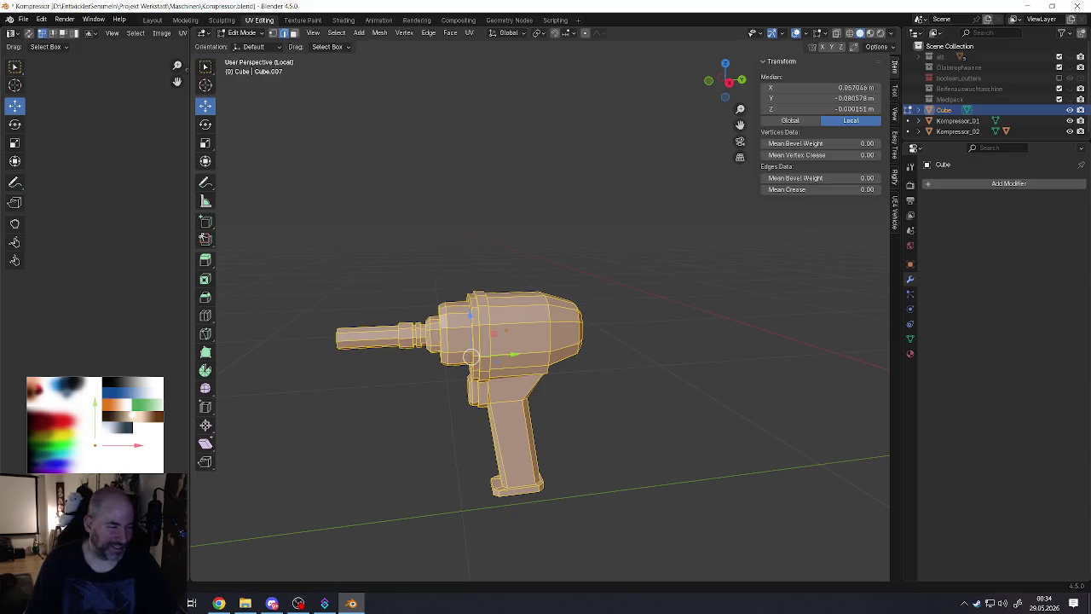
Step: Move the UVs to a new spot on the palette and show Material Properties
key("g")
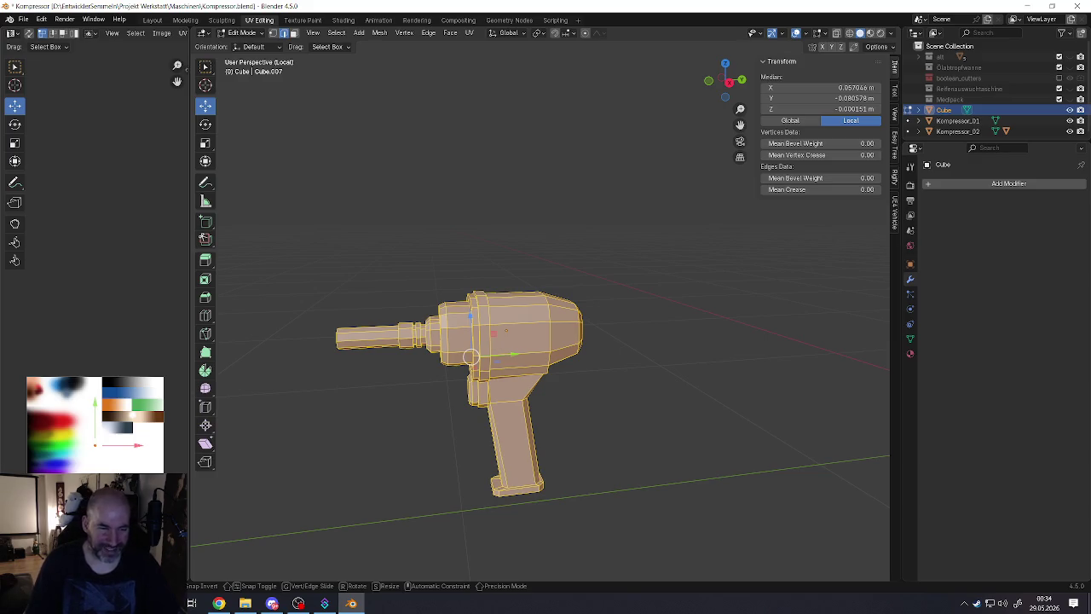
left_click(118, 416)
key("Tab")
right_click(478, 339)
left_click(910, 354)
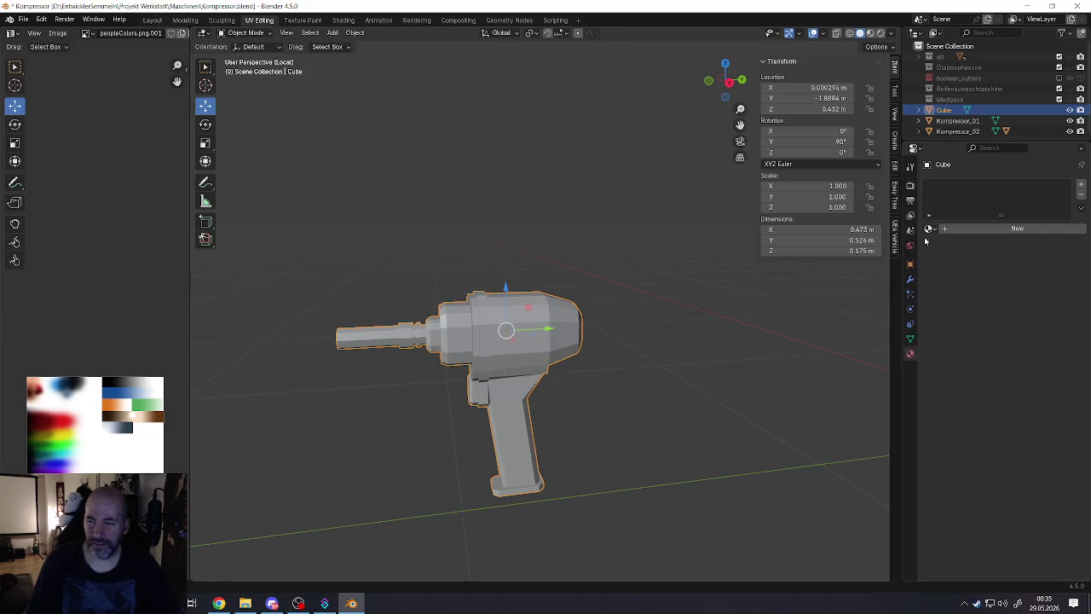
Step: Assign the mat material, then give the shaft a second slot with metal
left_click(929, 228)
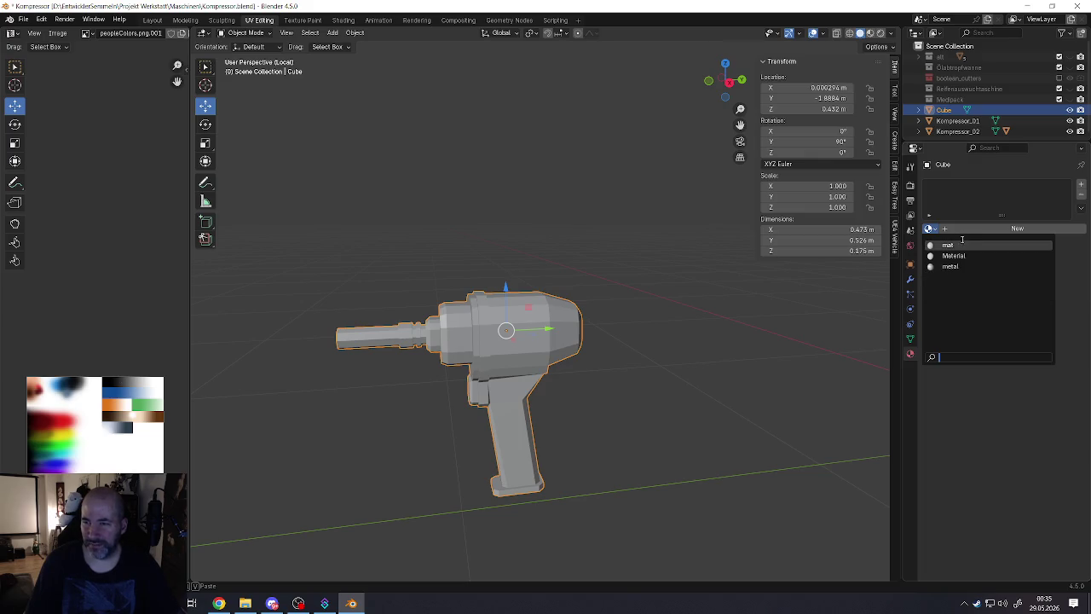
left_click(958, 243)
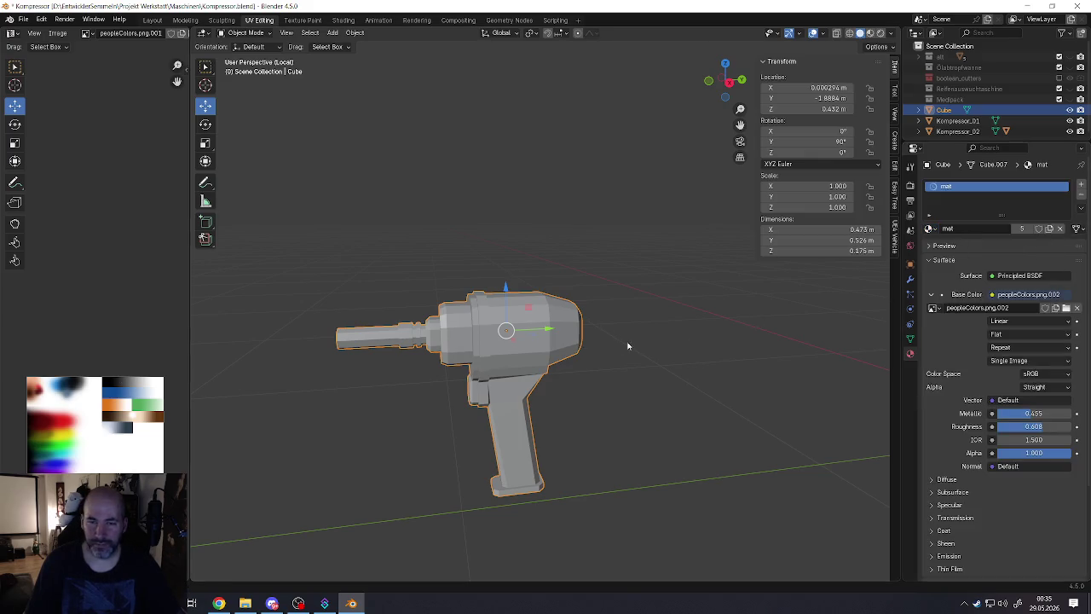
key("Tab")
left_click(393, 340)
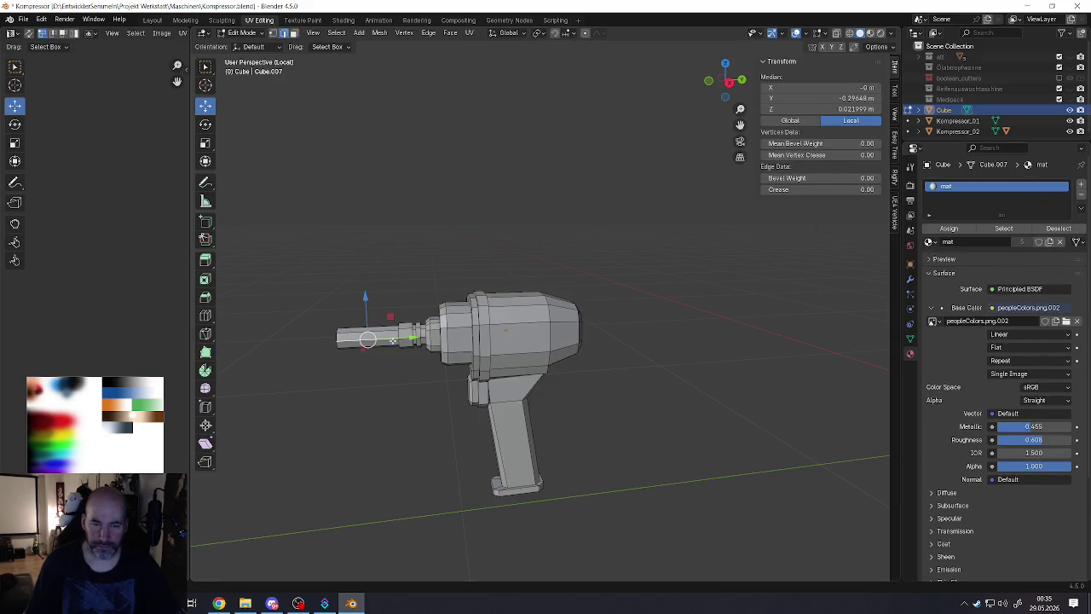
key("l")
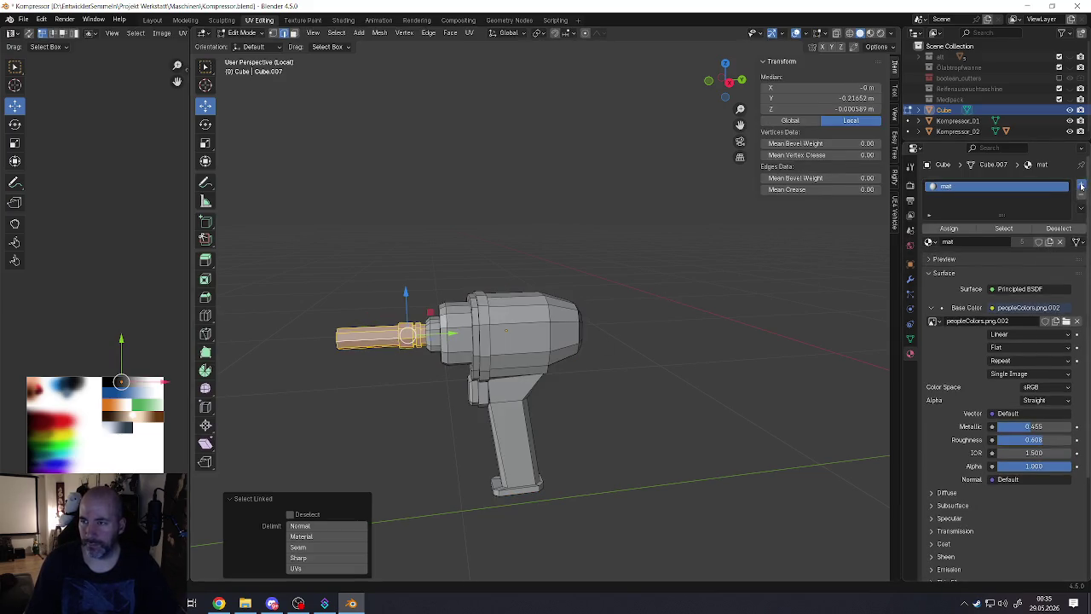
left_click(1080, 184)
left_click(930, 258)
left_click(948, 291)
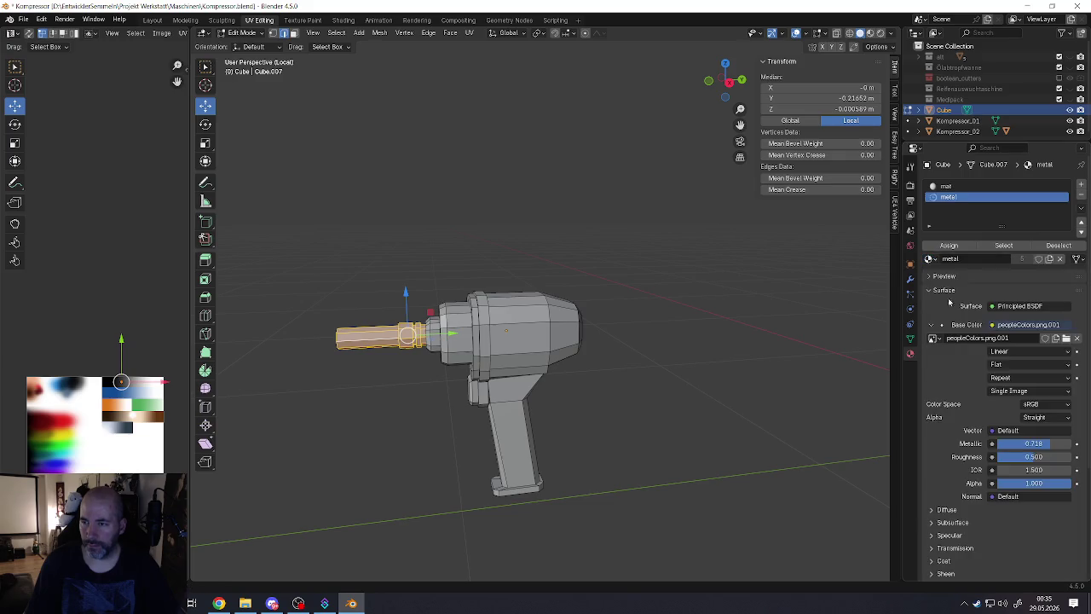
left_click(953, 248)
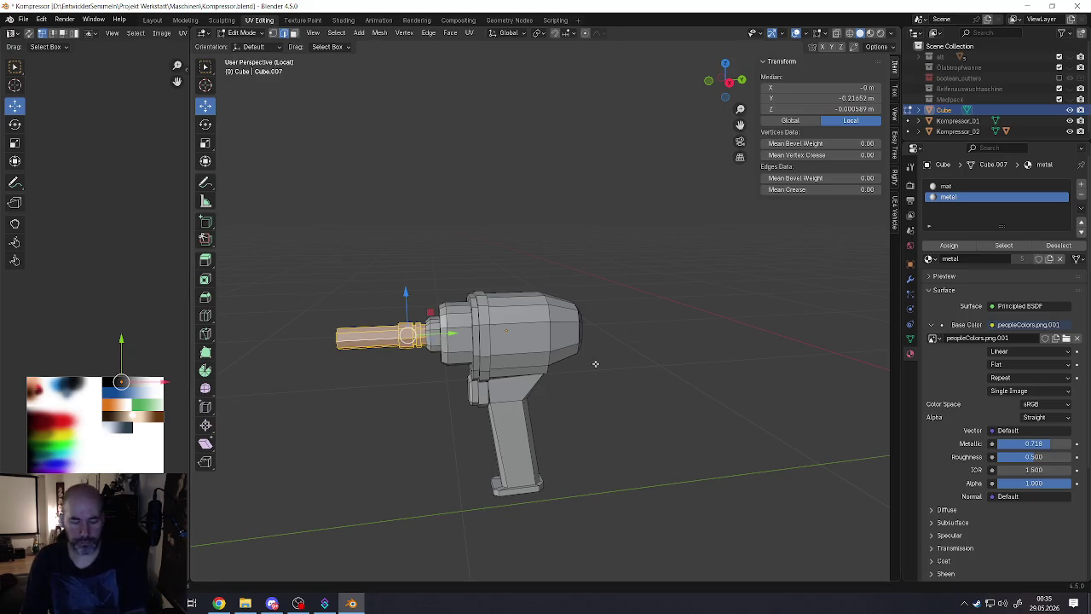
Step: Assign the mat material to the inverted selection, the gun body
key("ctrl+i")
left_click(946, 186)
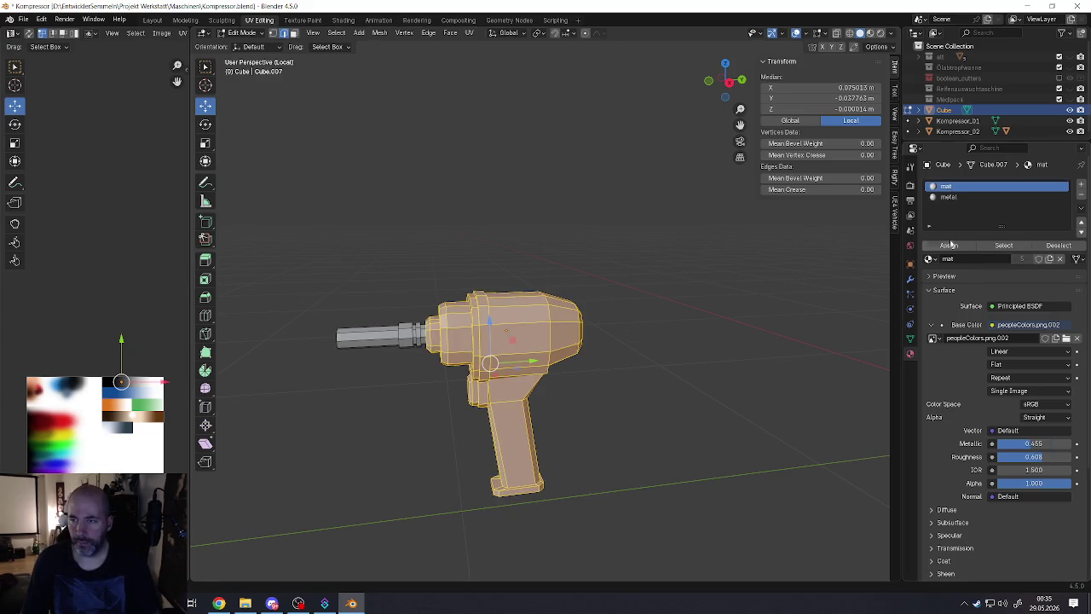
left_click(949, 246)
key("Tab")
Step: Switch the viewport to Material Preview to see the wrench's materials
middle_click_drag(477, 323, 514, 320)
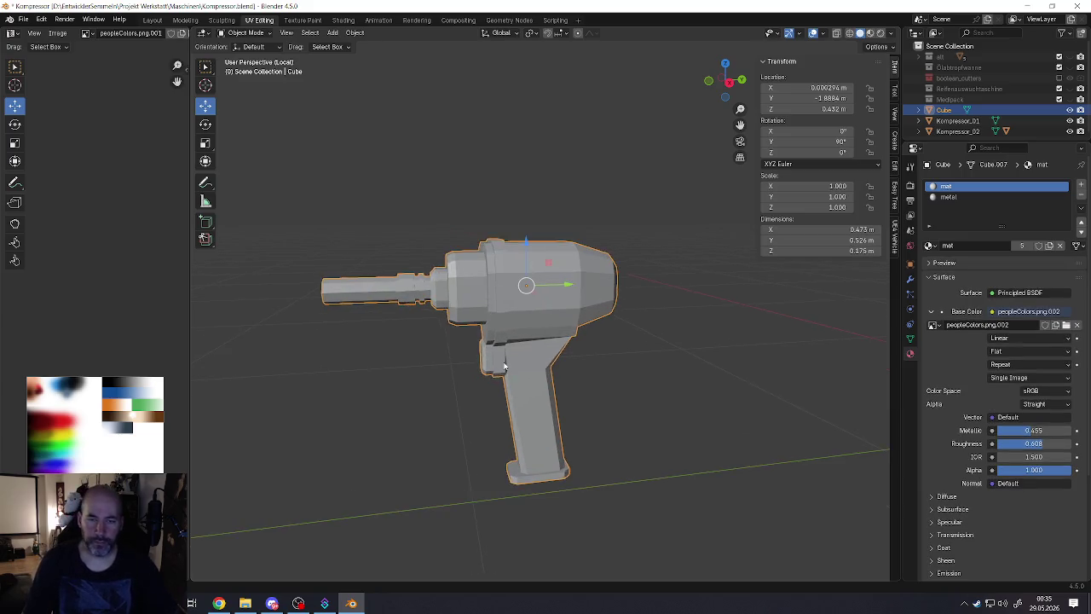
right_click(515, 320)
key("Escape")
key("Tab")
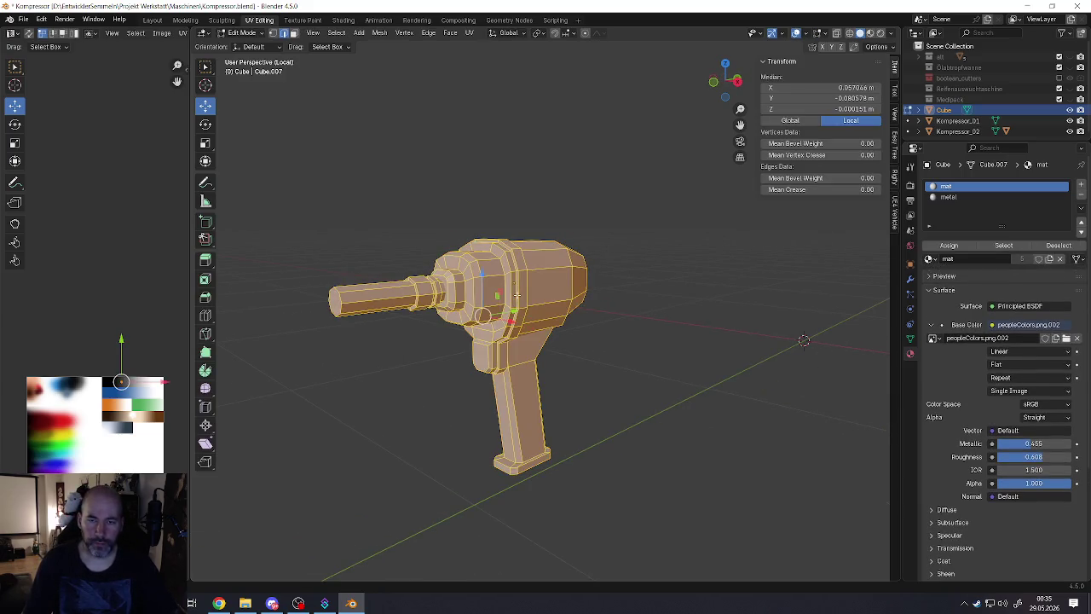
middle_click_drag(459, 359, 576, 342)
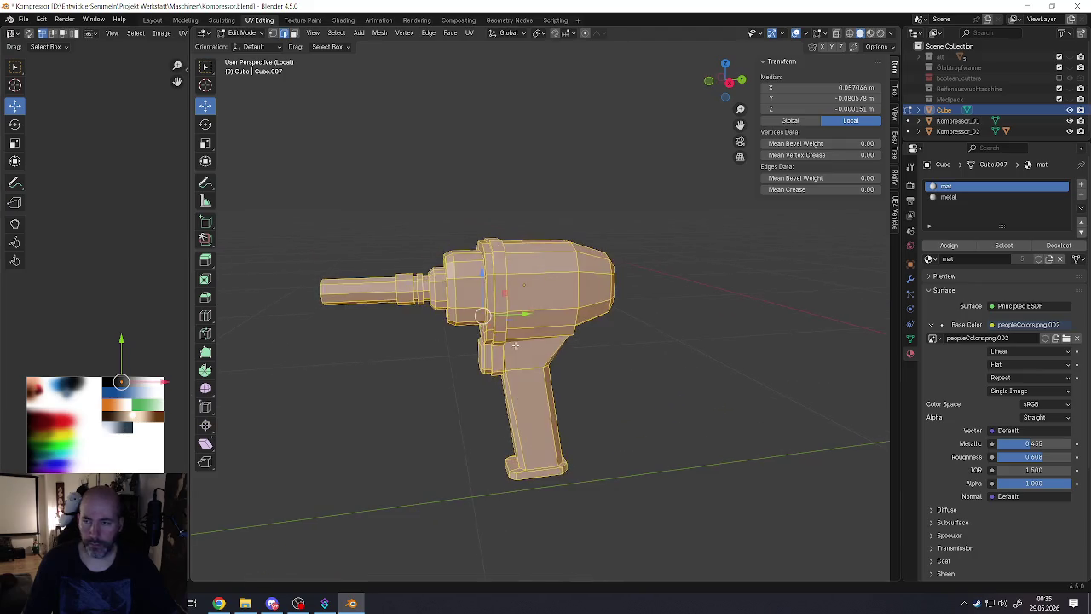
key("Tab")
left_click(869, 33)
Step: Move the whole mesh's UVs onto the black palette colour
middle_click_drag(485, 320, 514, 308)
key("Tab")
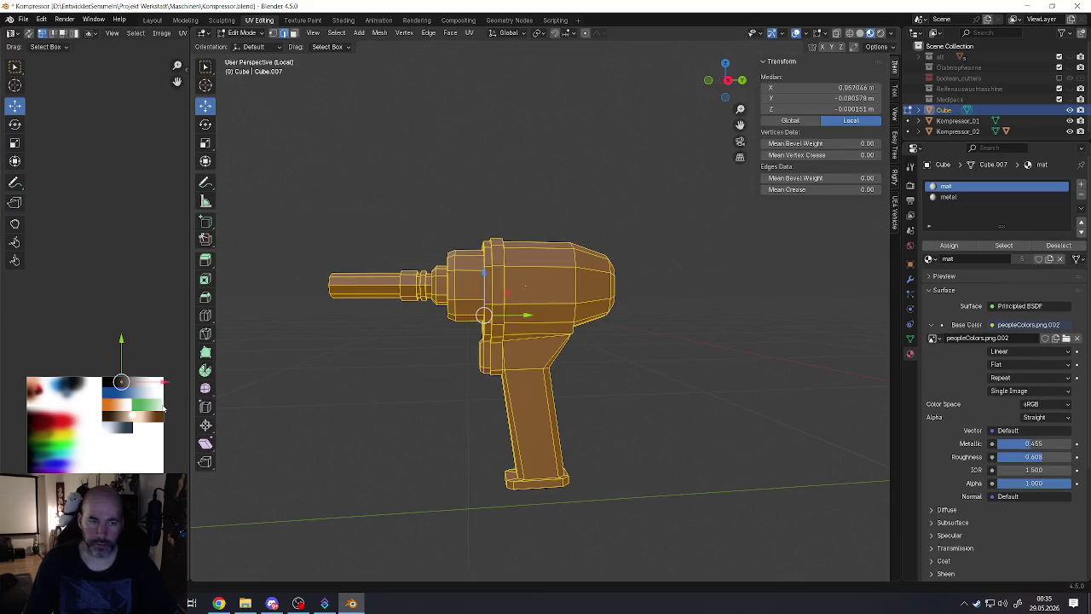
key("g")
left_click(119, 386)
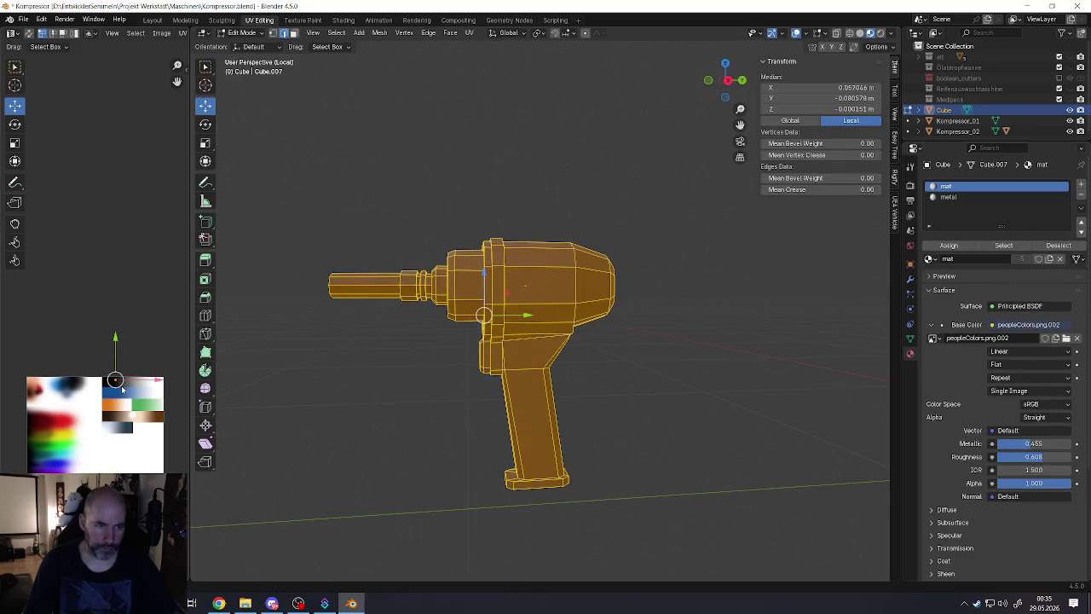
key("Tab")
scroll(490, 317, "up", 3)
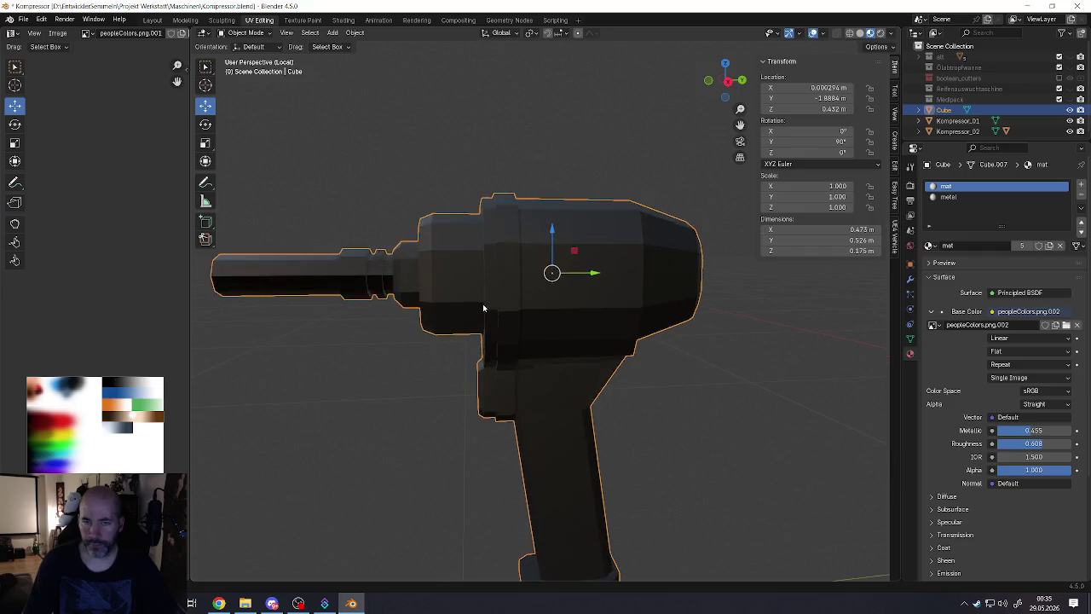
Step: Mark the edge loop around the wrench's front ring as a seam
key("Tab")
key("alt+a")
left_click(465, 272, "alt")
mouse_move(464, 273)
middle_mouse_down()
mouse_move(455, 270)
mouse_move(462, 284)
mouse_move(525, 240)
mouse_move(507, 245)
mouse_move(505, 232)
mouse_move(493, 274)
mouse_move(654, 398)
mouse_move(551, 349)
middle_mouse_up()
left_click(525, 241, "alt")
left_click(495, 229)
left_click(490, 227, "alt")
left_click(580, 340, "alt")
key("ctrl+e")
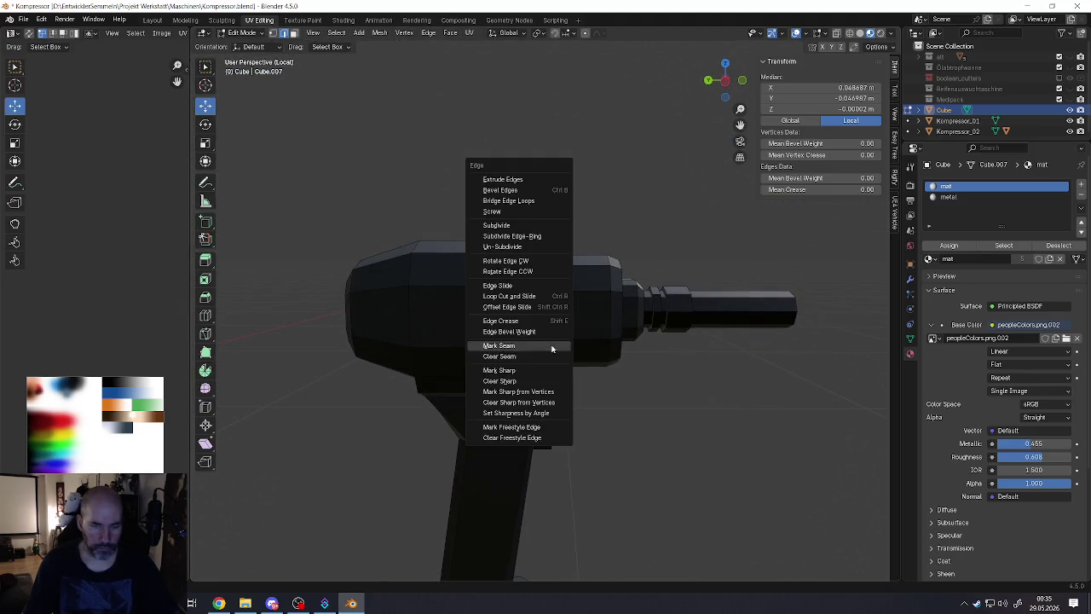
left_click(511, 345)
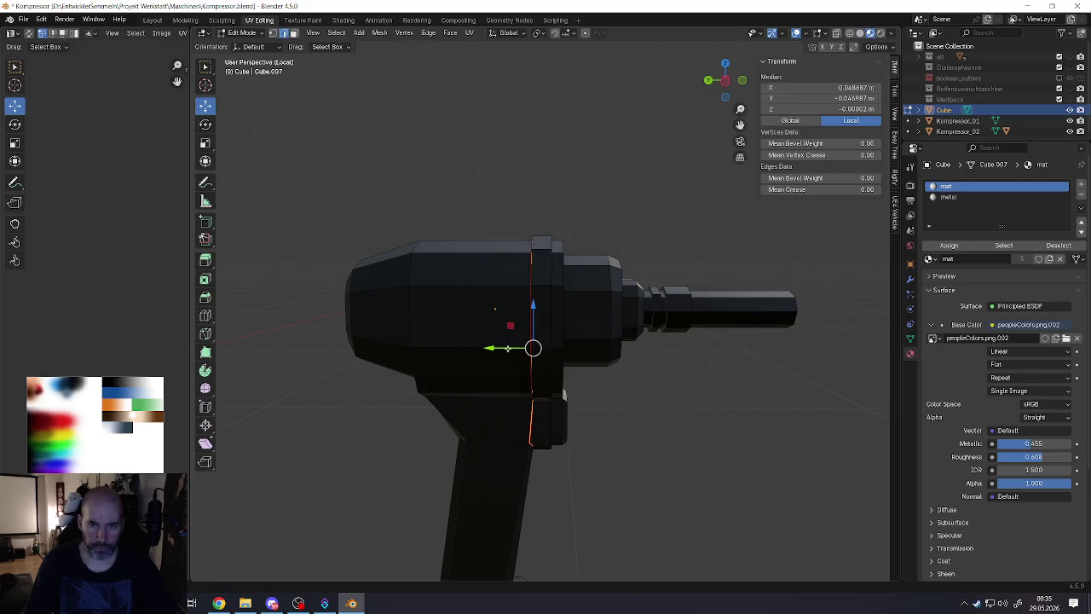
Step: Select the seam-bounded front collar and move its UVs onto red
left_click(579, 319)
key("l")
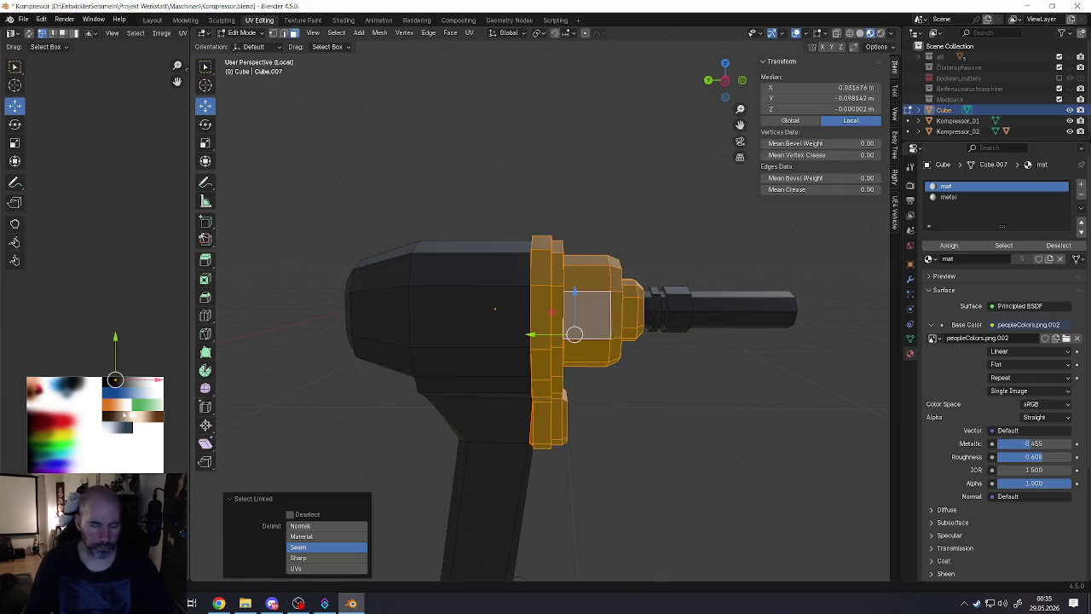
left_click_drag(123, 415, 71, 442)
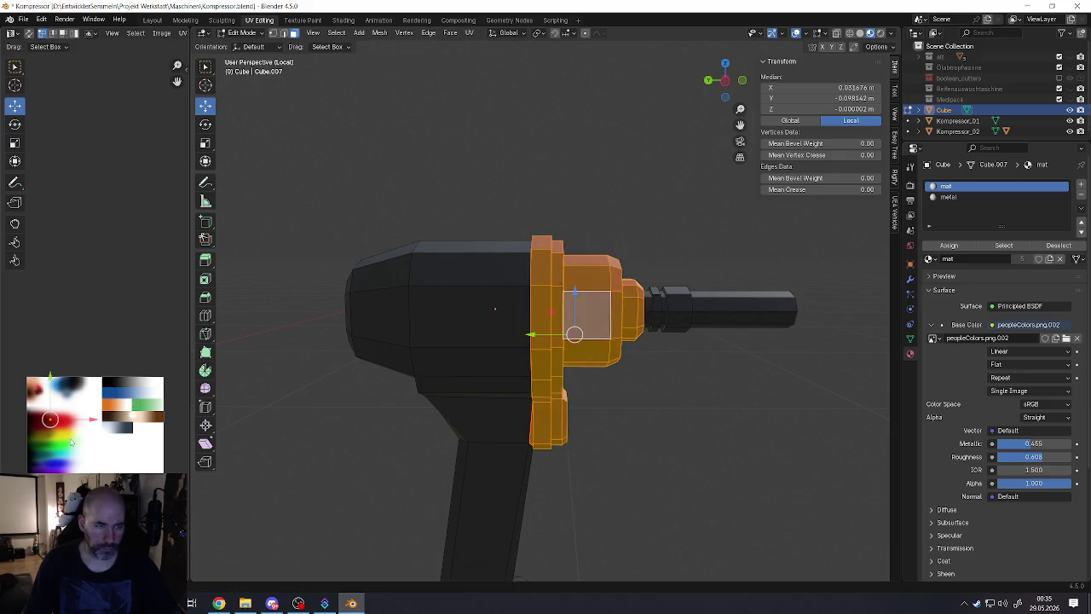
key("Tab")
Step: Select the first faces of the handle's front strip beside the trigger block
scroll(465, 375, "down", 3)
mouse_move(466, 375)
middle_mouse_down()
mouse_move(546, 334)
mouse_move(547, 392)
mouse_move(565, 360)
middle_mouse_up()
scroll(547, 392, "up", 3)
scroll(565, 361, "up", 3)
key("Tab")
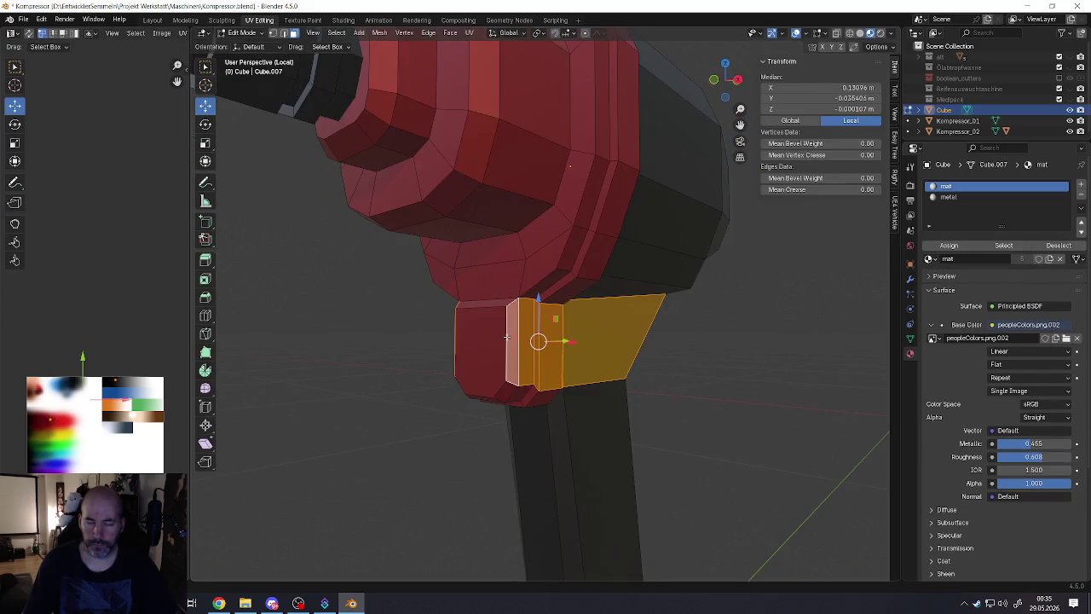
left_click(503, 339)
left_click(511, 357, "shift")
left_click(509, 383, "shift")
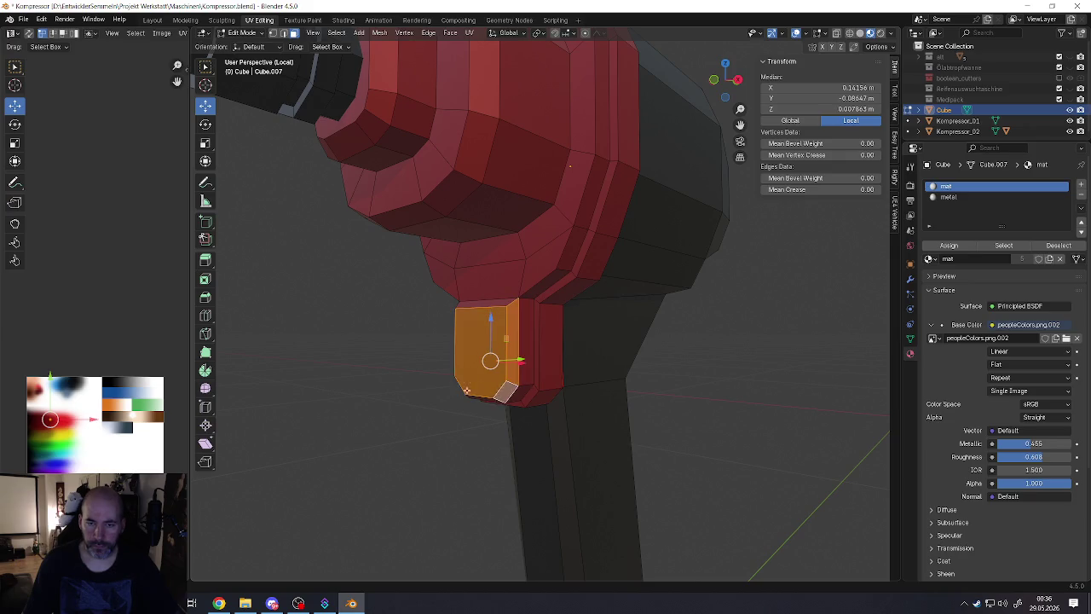
middle_click_drag(508, 386, 498, 362)
middle_click_drag(442, 340, 409, 349)
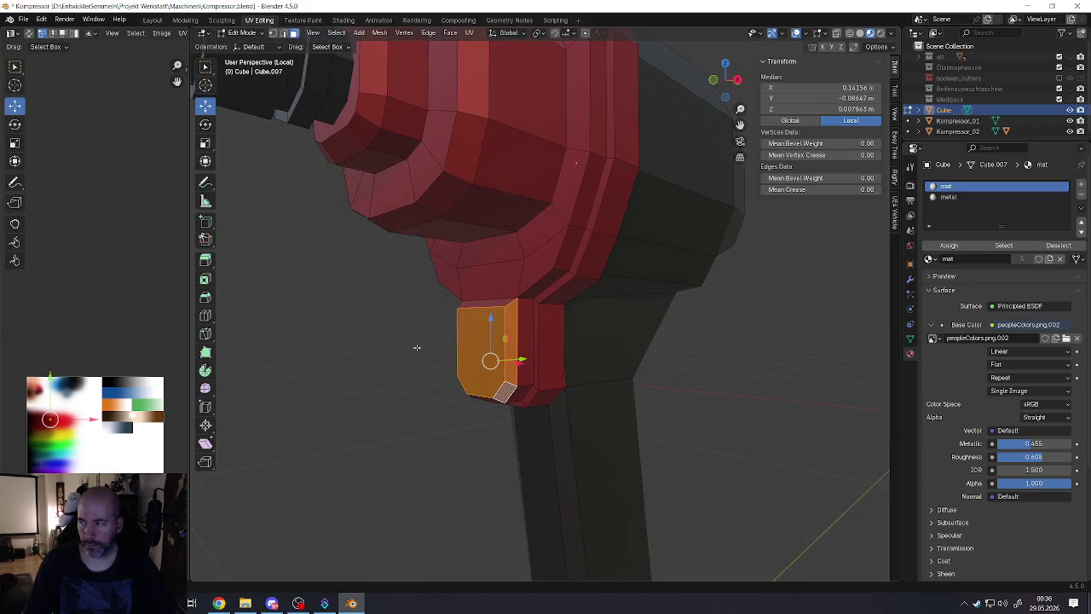
key("KP_3")
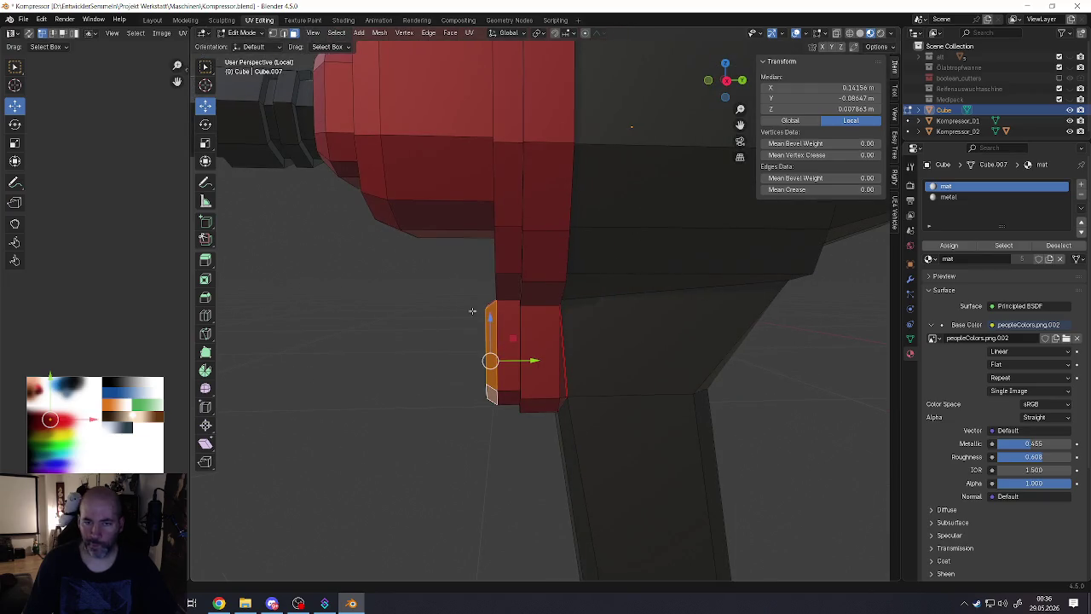
mouse_move(475, 312)
middle_mouse_down()
mouse_move(505, 313)
mouse_move(505, 337)
middle_mouse_up()
left_click(505, 337)
mouse_move(504, 397)
middle_mouse_down()
mouse_move(469, 370)
mouse_move(486, 348)
middle_mouse_up()
Step: Extend the selection with shortest-path picks down the handle's front strip, including the long handle face
left_click(477, 312, "ctrl")
left_click(461, 348, "ctrl")
left_click(440, 347, "shift")
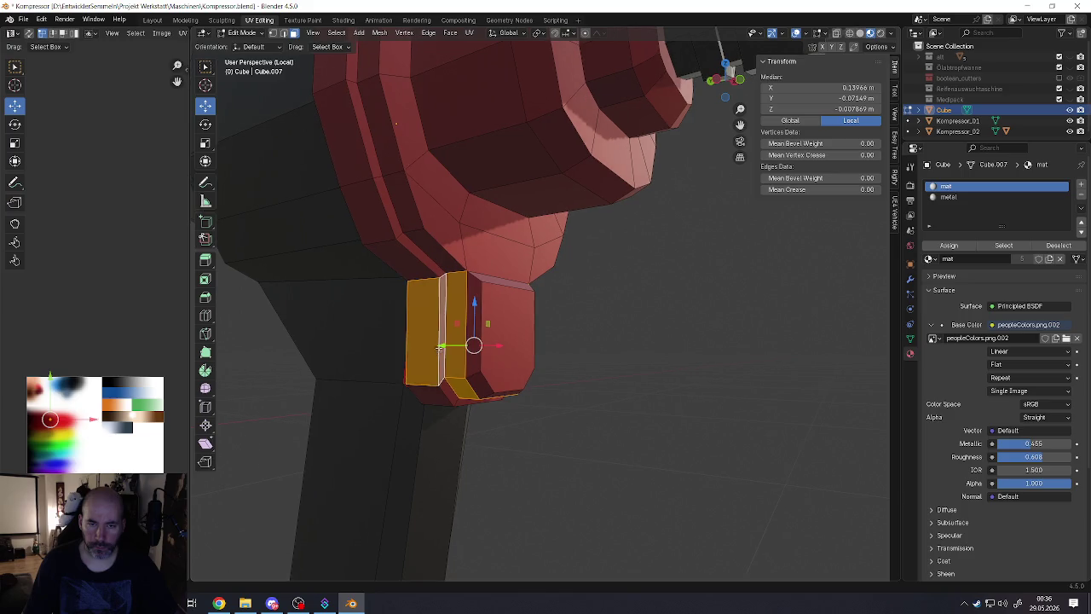
left_click(435, 391, "shift")
middle_click_drag(435, 390, 537, 324)
left_click(549, 311, "ctrl")
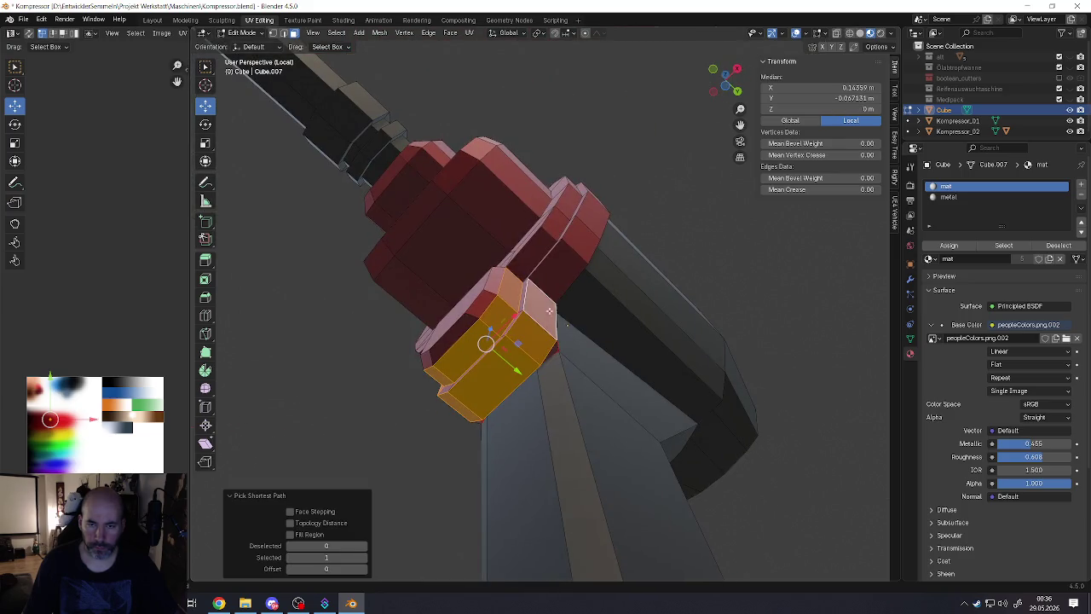
left_click(520, 293, "shift")
mouse_move(467, 298)
middle_mouse_down()
mouse_move(418, 347)
mouse_move(505, 307)
mouse_move(540, 339)
mouse_move(512, 334)
mouse_move(511, 356)
mouse_move(517, 323)
mouse_move(499, 313)
middle_mouse_up()
left_click(436, 342, "ctrl")
left_click(482, 291, "shift")
left_click(512, 334, "ctrl")
left_click(505, 417, "shift")
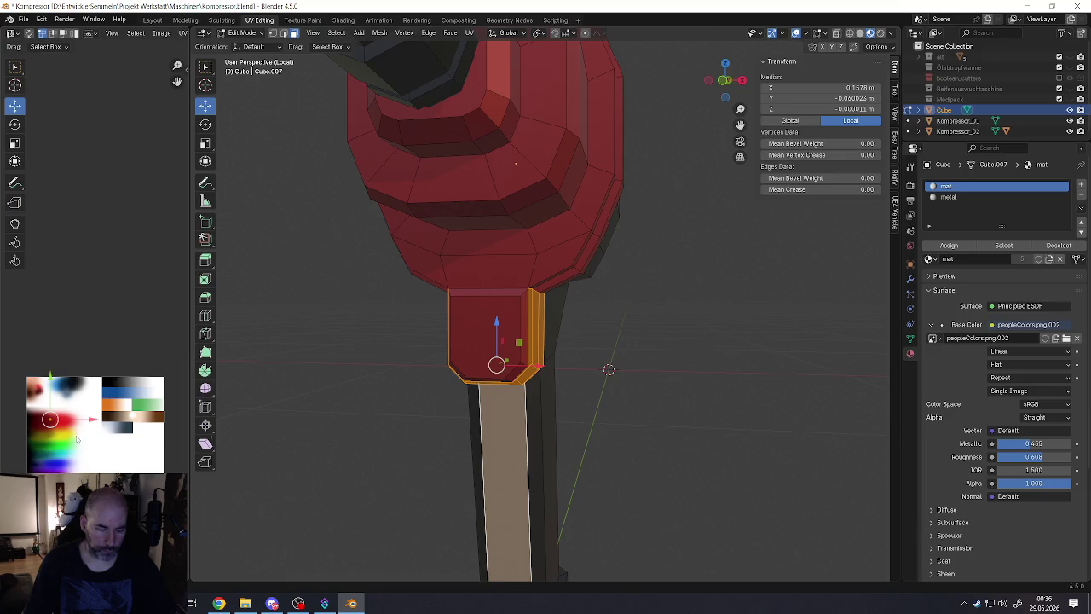
Step: Shrink the selected faces' UVs to a dot and place them on black
scroll(76, 439, "up", 3)
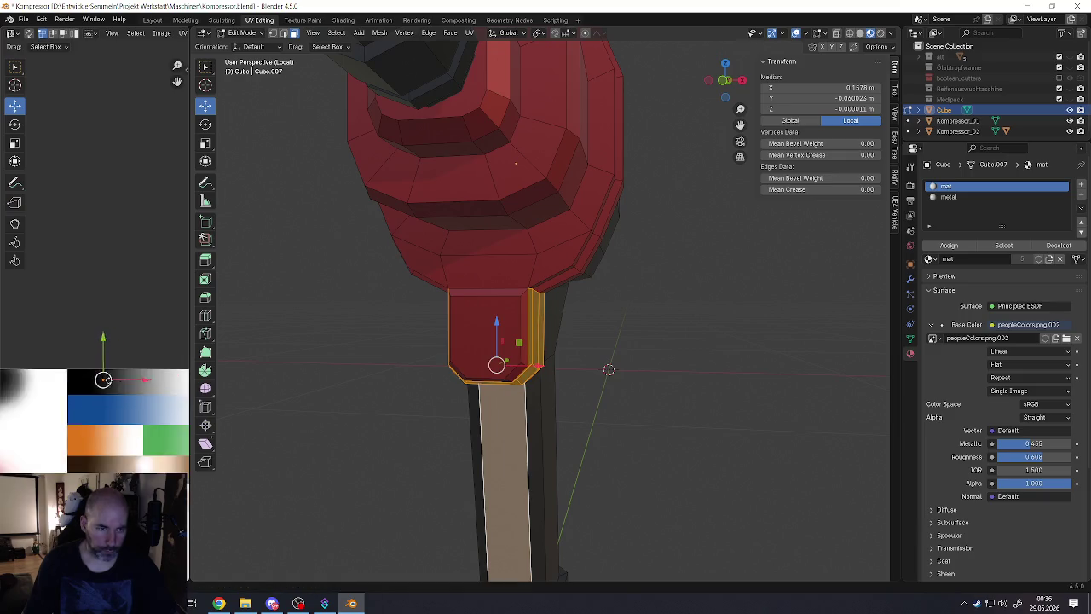
scroll(98, 384, "up", 2)
scroll(98, 388, "up", 2)
key("g")
key("s")
left_click(90, 341)
key("g")
left_click(136, 405)
key("Tab")
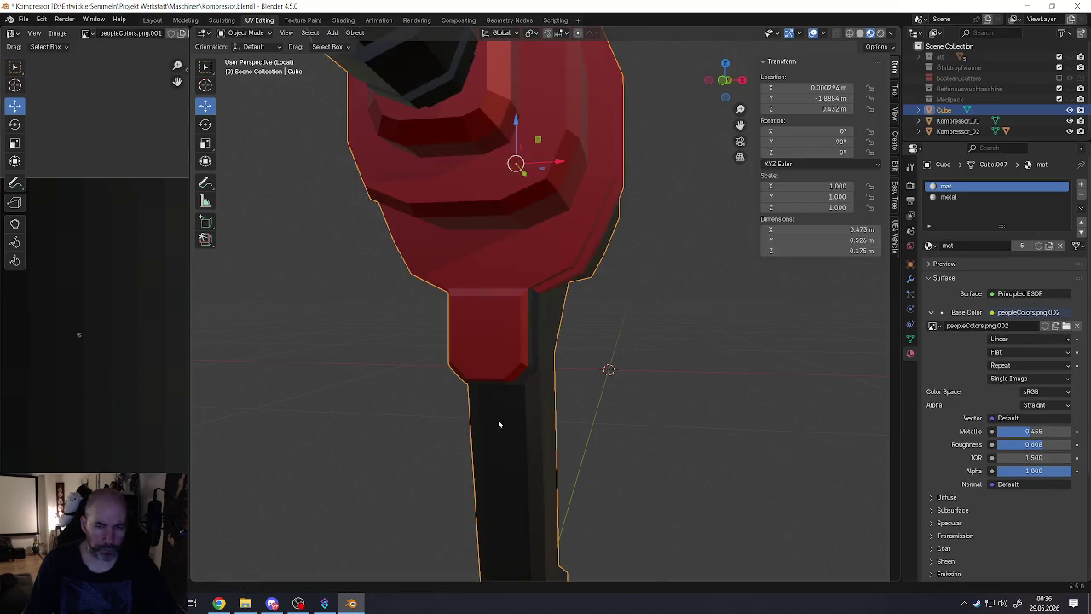
Step: Orbit to a three-quarter view of the red head and enter Edit Mode on the wrench
scroll(500, 421, "down", 6)
mouse_move(500, 421)
middle_mouse_down()
mouse_move(441, 404)
mouse_move(511, 393)
middle_mouse_up()
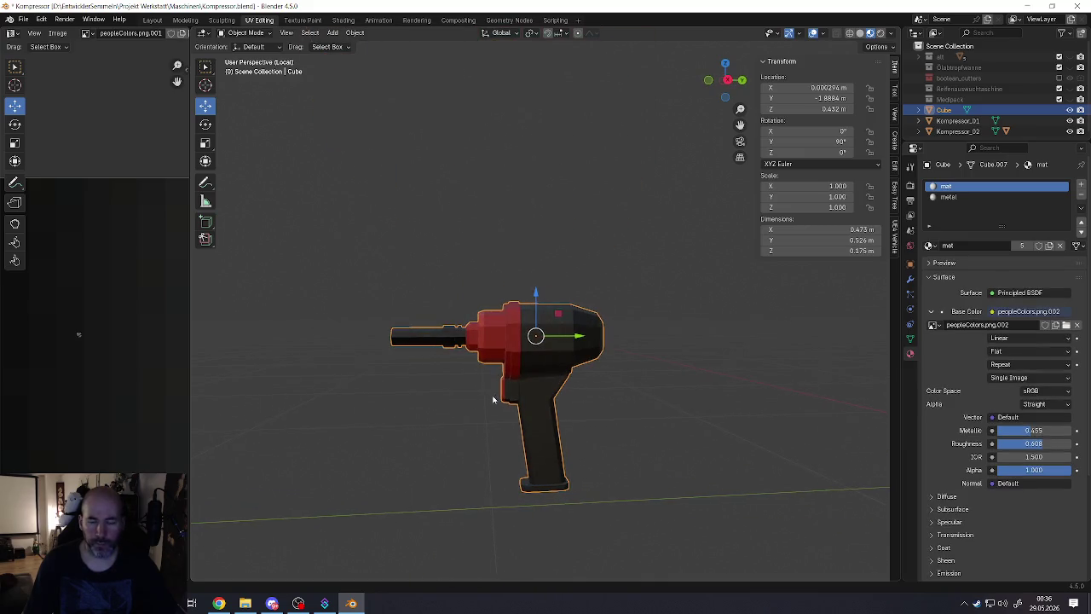
scroll(511, 389, "up", 3)
scroll(482, 388, "up", 4)
scroll(483, 388, "down", 3)
scroll(480, 384, "up", 3)
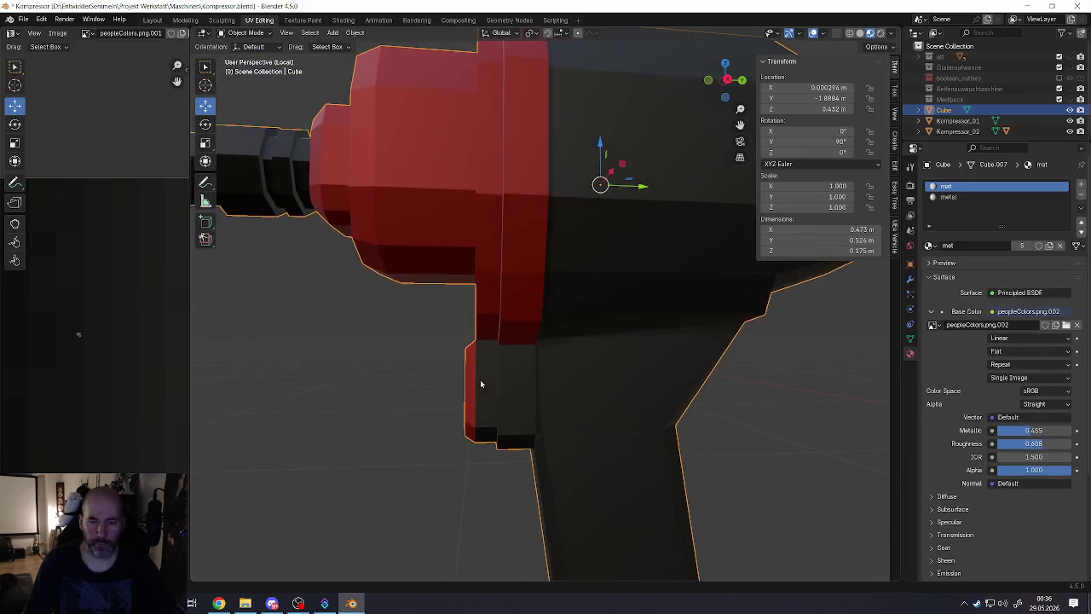
middle_click_drag(487, 358, 514, 332)
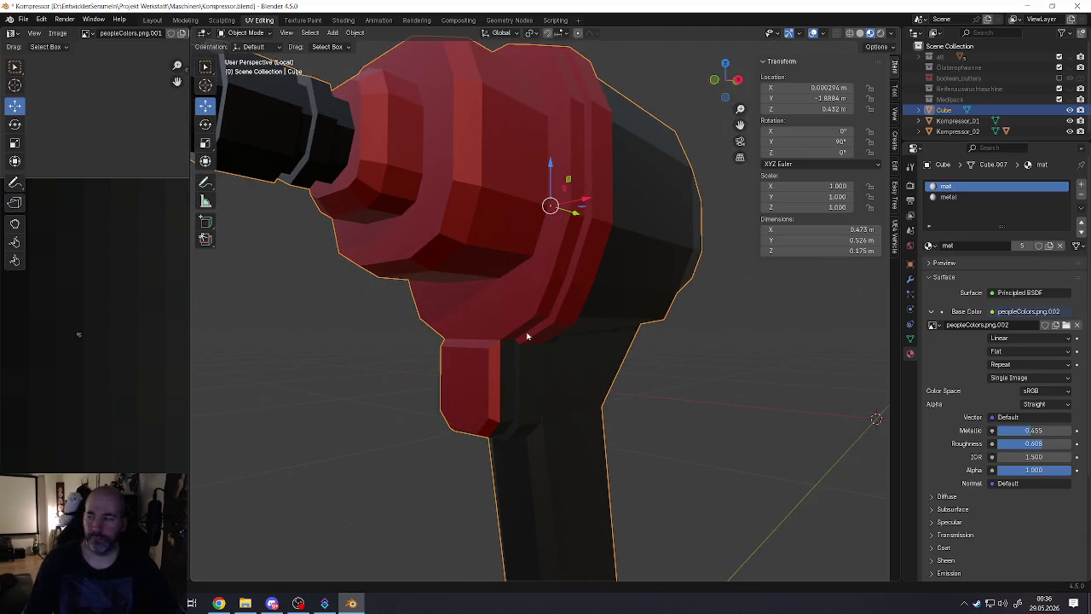
middle_click_drag(527, 337, 501, 340)
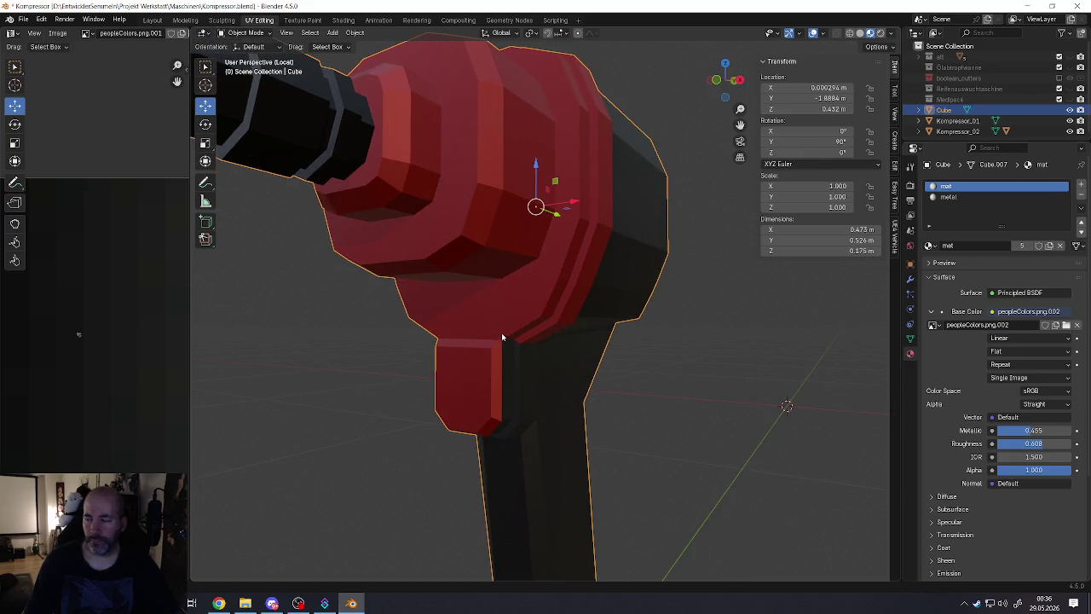
key("Tab")
mouse_move(497, 311)
middle_mouse_down()
mouse_move(516, 325)
mouse_move(520, 315)
middle_mouse_up()
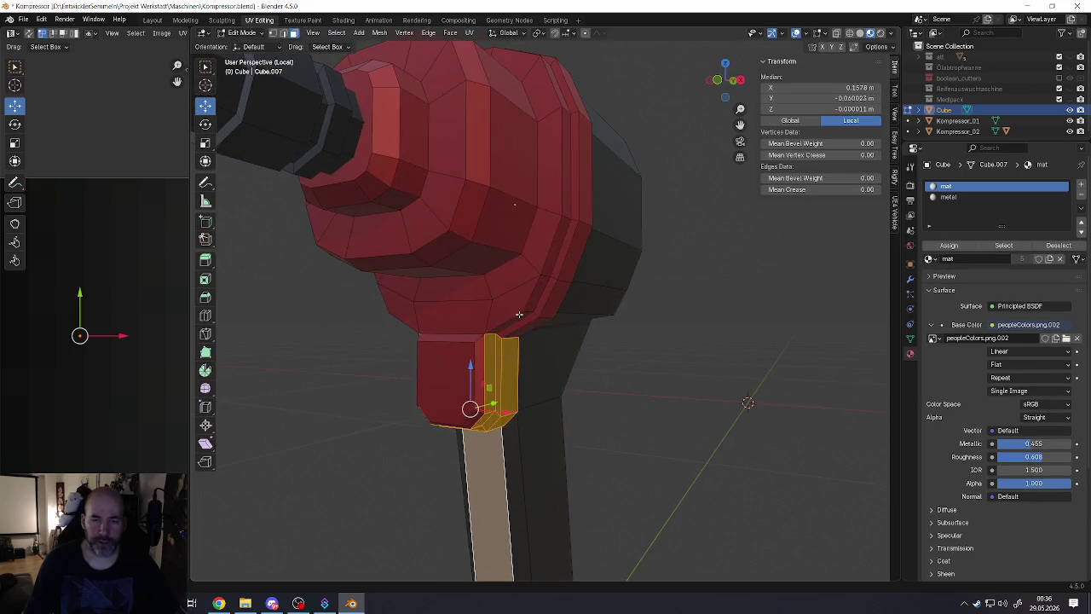
Step: Select the band of neck faces below the red head plus the side strip by the trigger
left_click(519, 315)
left_click(535, 296, "alt")
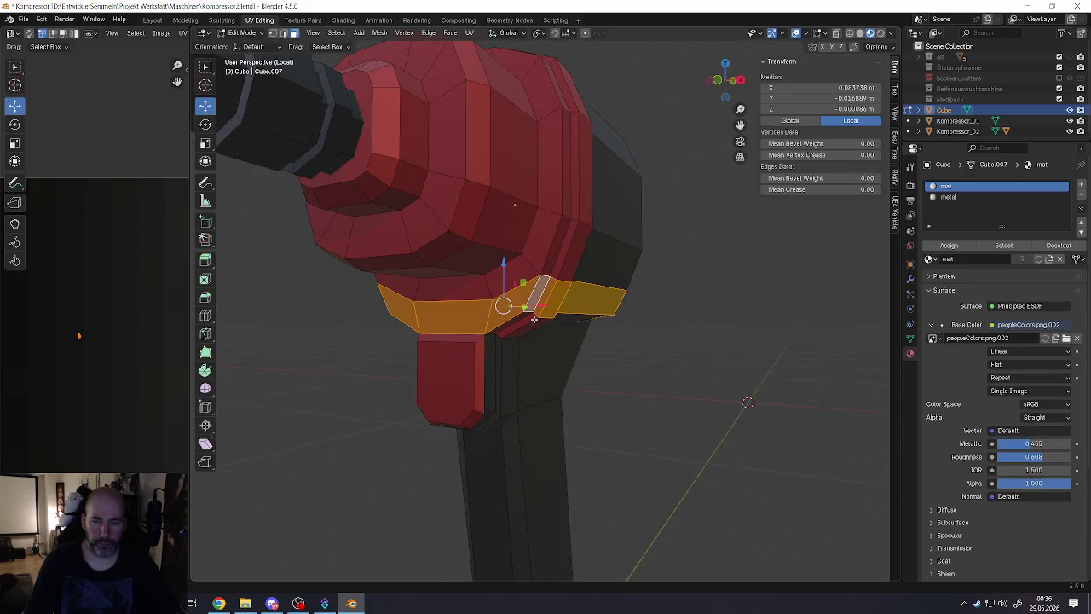
left_click(525, 322, "alt+shift")
mouse_move(443, 318)
middle_mouse_down()
mouse_move(479, 292)
mouse_move(478, 281)
mouse_move(581, 257)
middle_mouse_up()
left_click(452, 299)
left_click(461, 285, "ctrl")
left_click(418, 260, "ctrl")
left_click(493, 279, "shift")
left_click(514, 245, "ctrl")
left_click(513, 277, "ctrl")
mouse_move(436, 271)
middle_mouse_down()
mouse_move(534, 260)
mouse_move(527, 325)
middle_mouse_up()
left_click(479, 267, "ctrl")
left_click(507, 337, "shift")
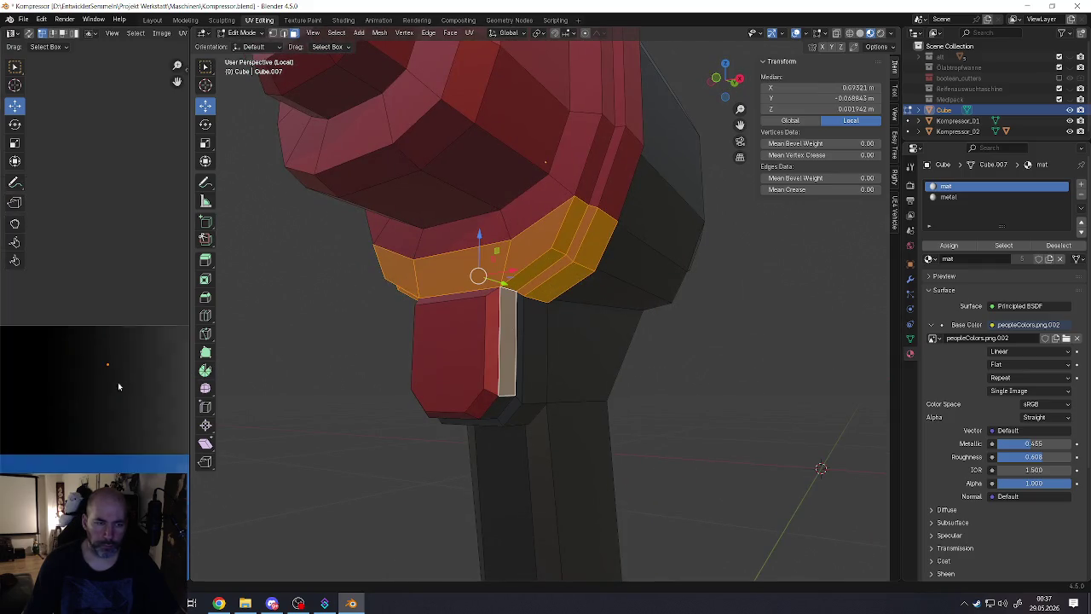
Step: Move and shrink the band's UVs onto black, then return to Object Mode
scroll(85, 435, "down", 2)
scroll(105, 454, "up", 2)
right_click_drag(36, 467, 38, 463, "shift")
key("g")
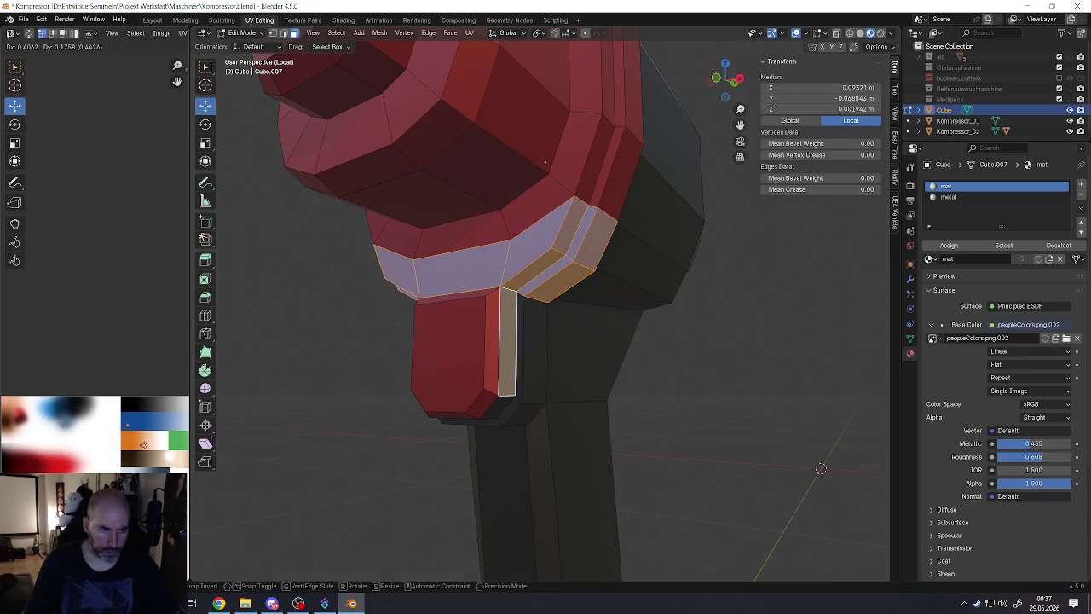
left_click(157, 421)
scroll(137, 401, "up", 4)
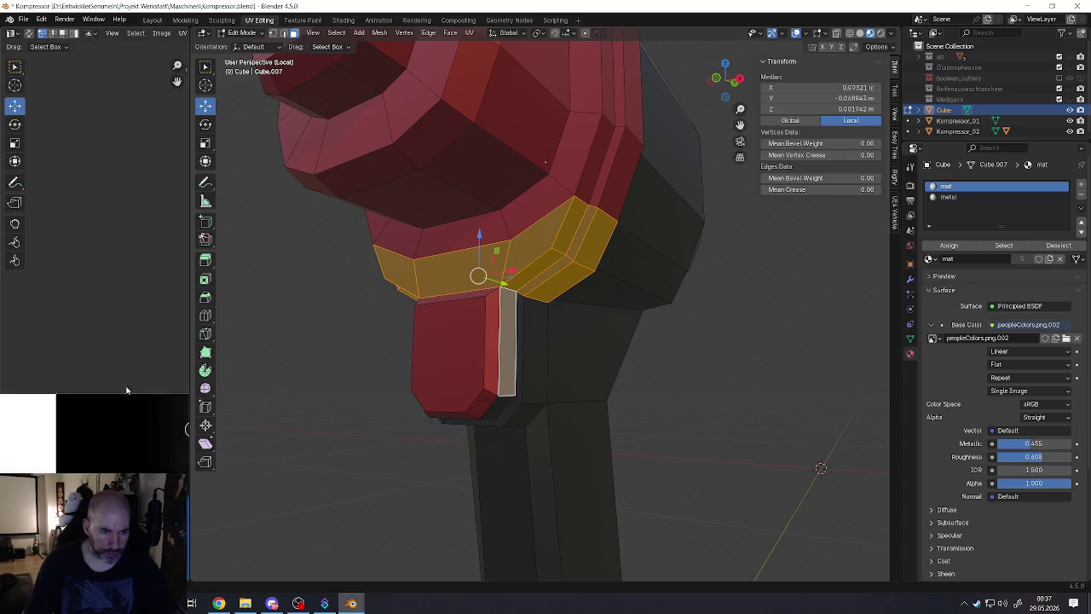
scroll(90, 428, "up", 3)
key("g")
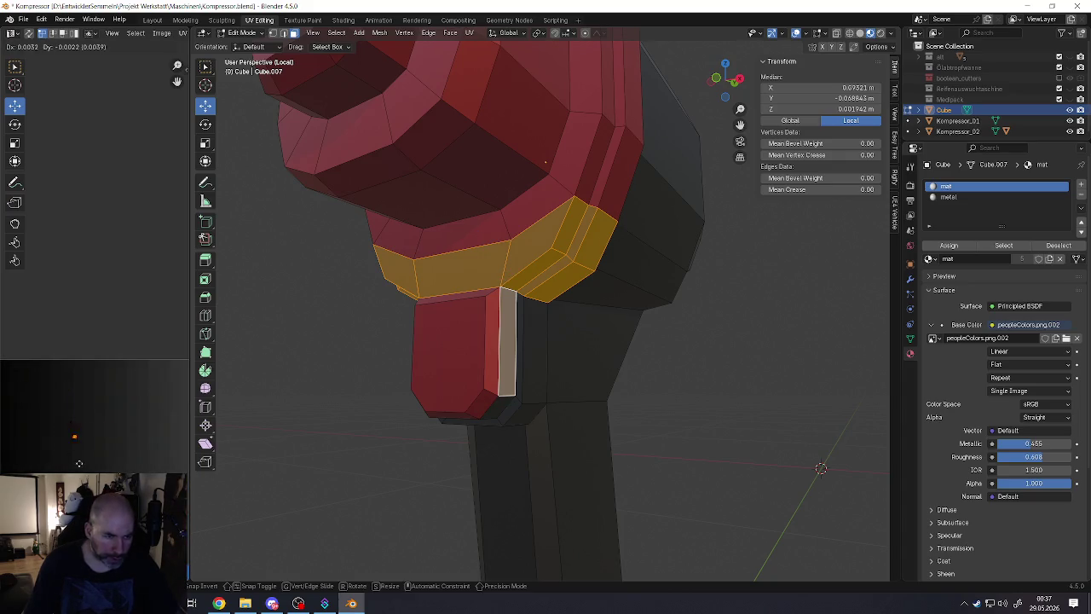
left_click(63, 440)
key("s")
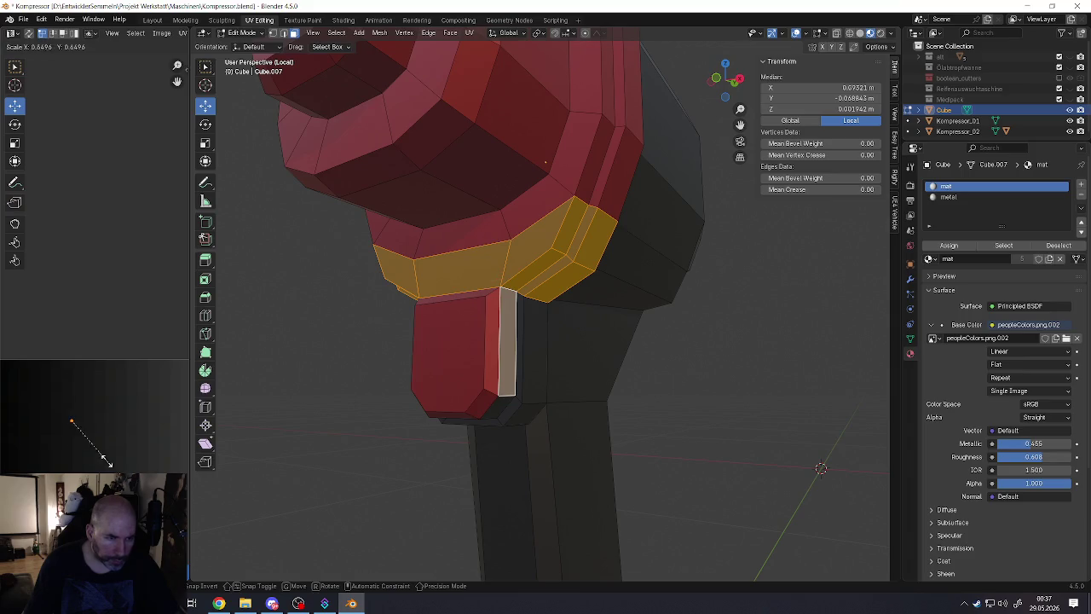
left_click(128, 450)
key("Tab")
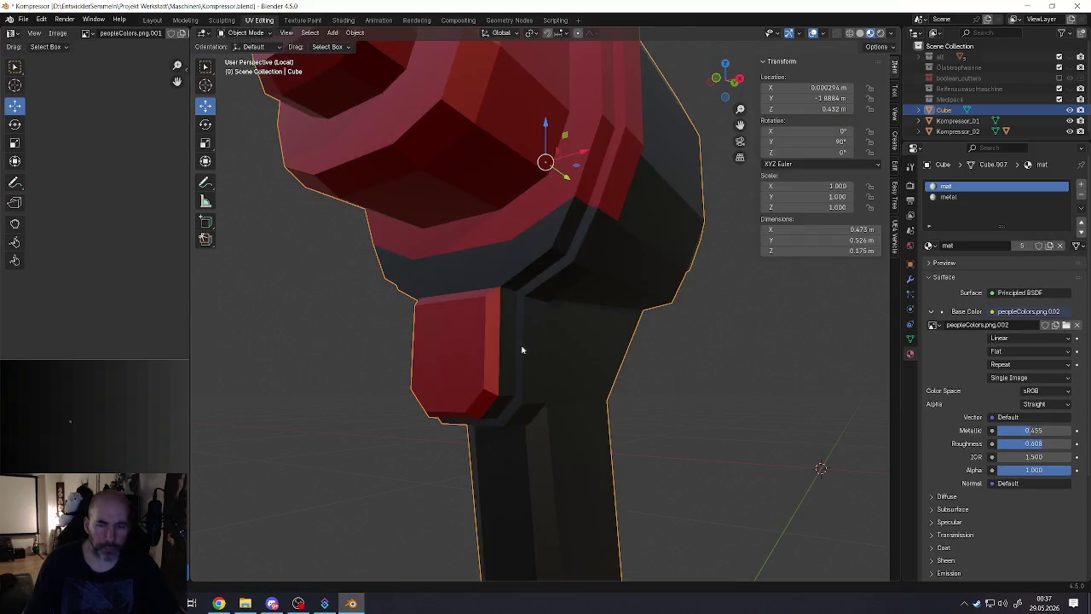
Step: Enter Edit Mode and select faces along the head's rim
scroll(516, 348, "down", 4)
scroll(515, 350, "down", 3)
mouse_move(516, 349)
middle_mouse_down()
mouse_move(560, 358)
mouse_move(490, 329)
middle_mouse_up()
scroll(517, 347, "up", 3)
scroll(480, 319, "up", 5)
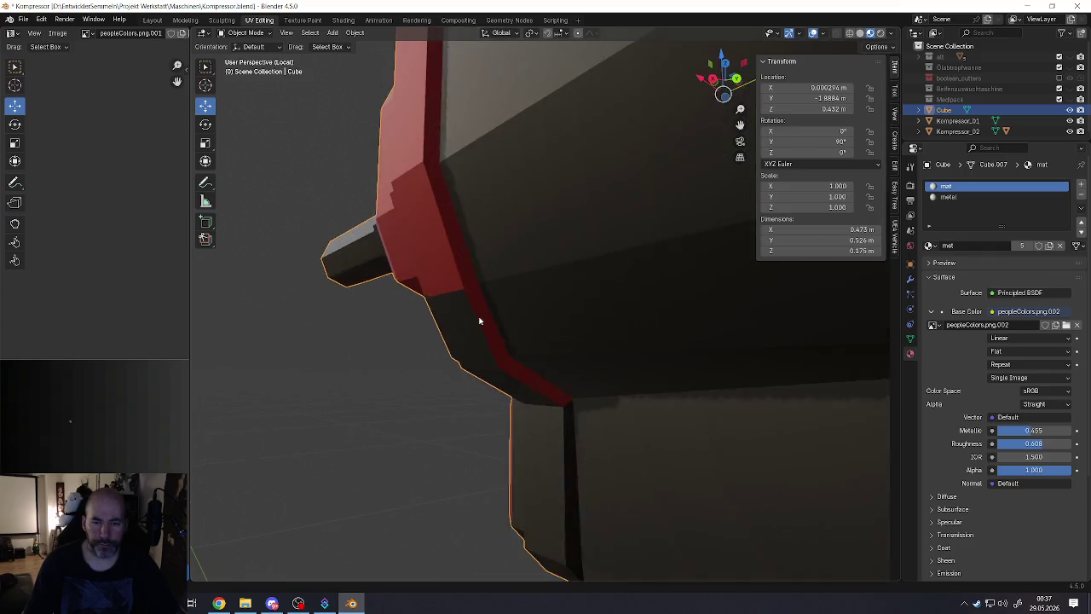
key("Tab")
left_click(526, 379, "shift")
key("KP_Decimal")
Step: Select the red strip's edges and faces near the neck on the wrench's other side
mouse_move(526, 379)
middle_mouse_down()
mouse_move(607, 391)
mouse_move(659, 350)
middle_mouse_up()
left_click(668, 359)
left_click(643, 391, "shift")
scroll(631, 399, "down", 3)
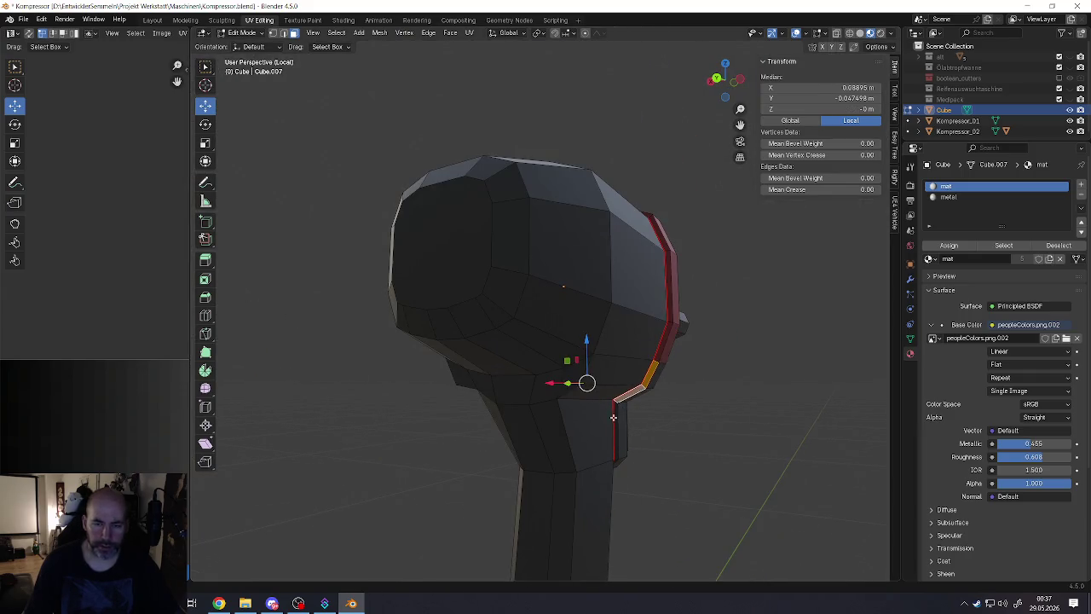
middle_click_drag(618, 447, 580, 426)
scroll(597, 435, "down", 3)
left_click(579, 427)
scroll(93, 409, "down", 3)
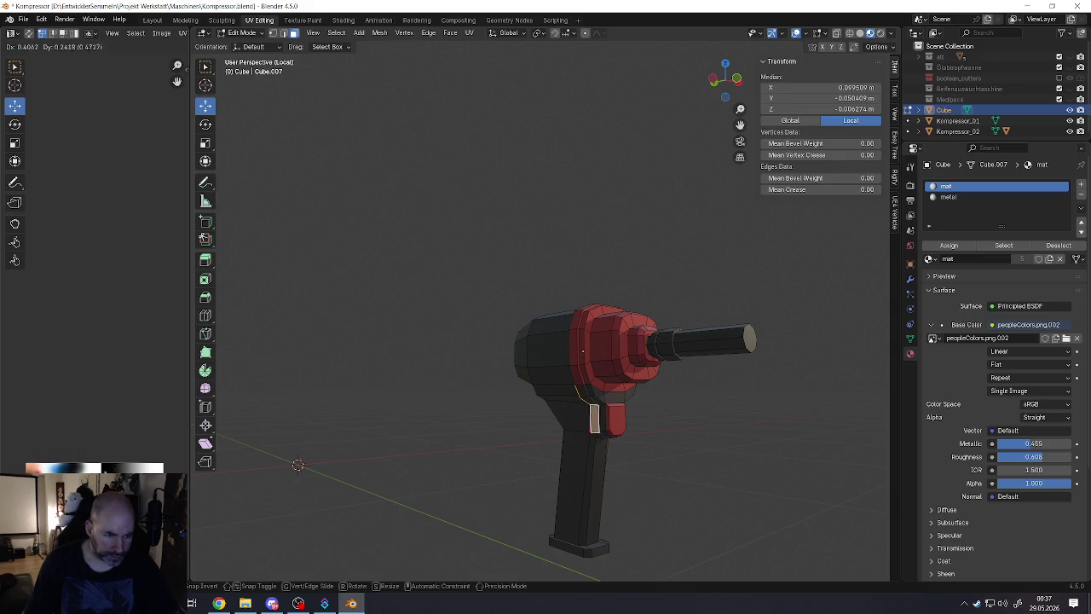
scroll(53, 415, "up", 4)
scroll(53, 416, "up", 3)
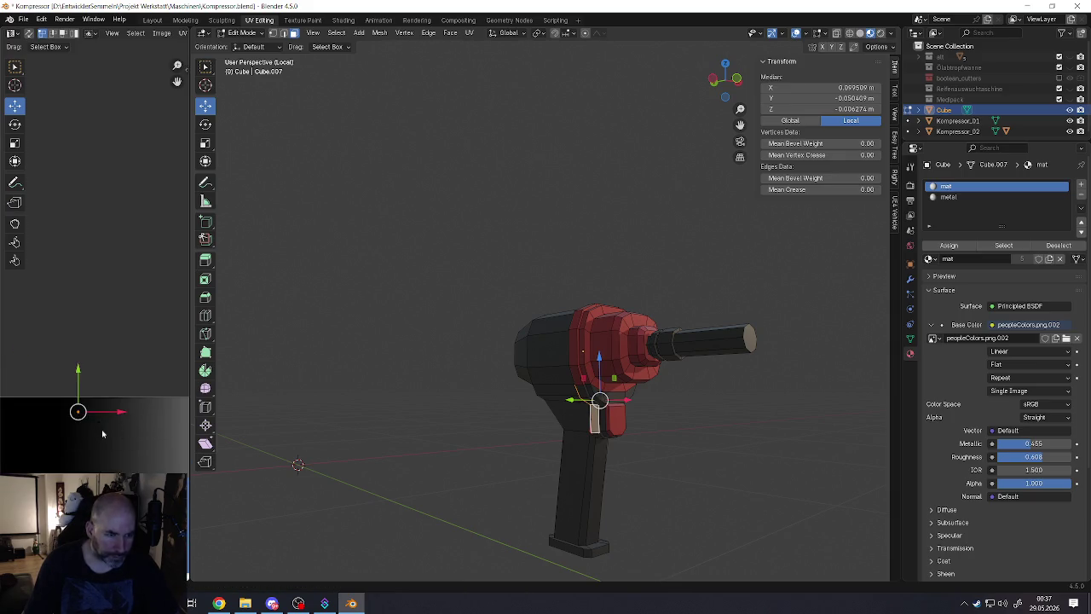
scroll(88, 429, "up", 3)
Step: Move the strip's UVs onto black, return to Object Mode and deselect to check colours
key("g")
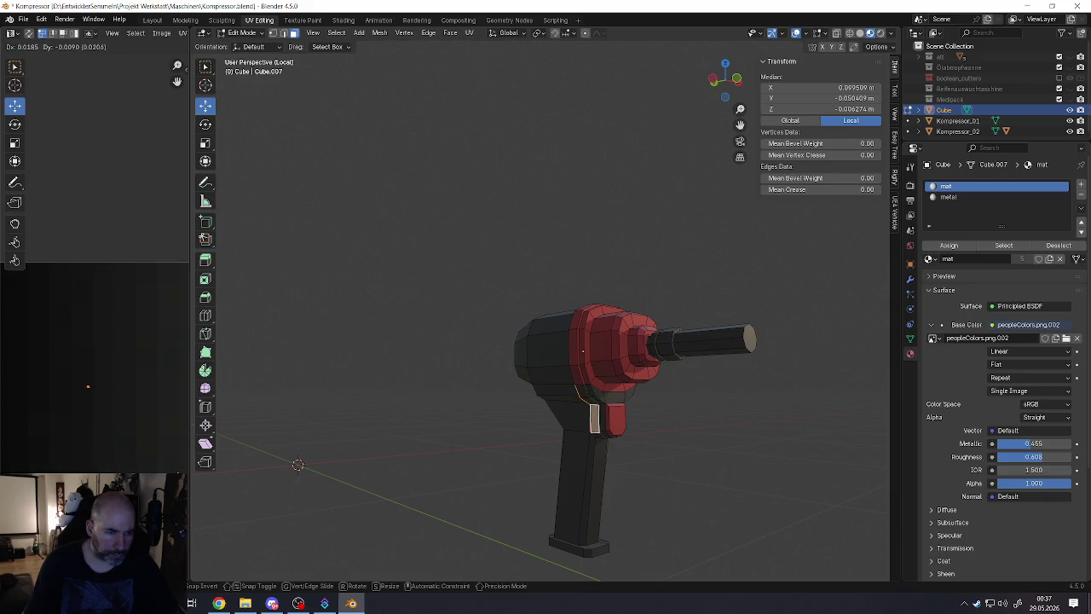
key("s")
key("g")
left_click(78, 352)
key("g")
left_click(68, 353)
key("Tab")
mouse_move(460, 384)
middle_mouse_down()
mouse_move(604, 412)
mouse_move(645, 397)
mouse_move(606, 384)
middle_mouse_up()
left_click(604, 411)
scroll(630, 406, "down", 5)
scroll(646, 398, "up", 4)
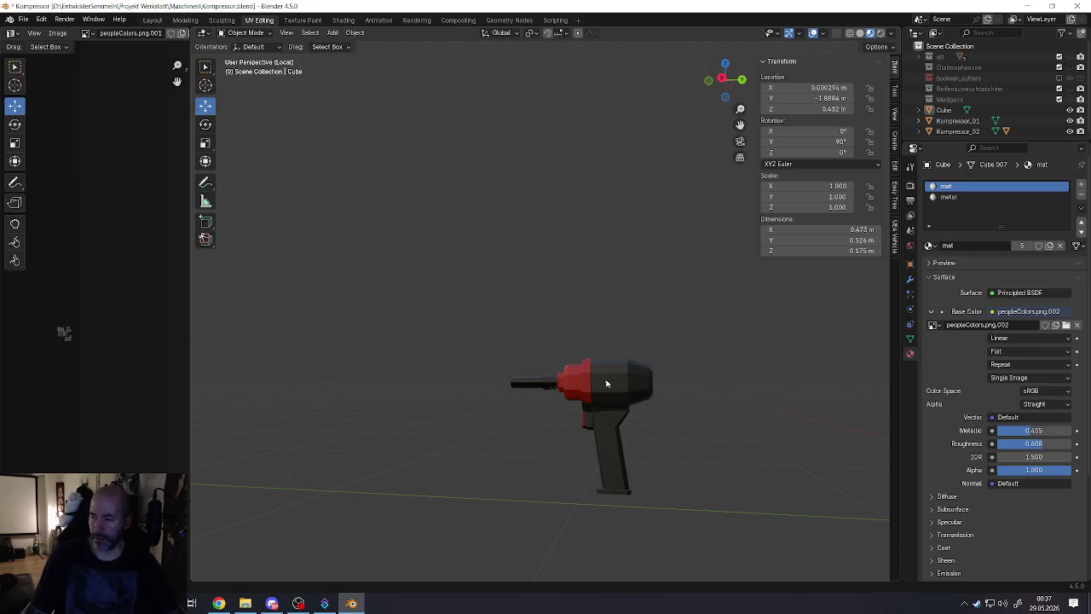
Step: Enter Edit Mode on the wrench and select the bottom faces of the handle's foot
scroll(604, 441, "up", 3)
middle_click_drag(605, 442, 608, 443)
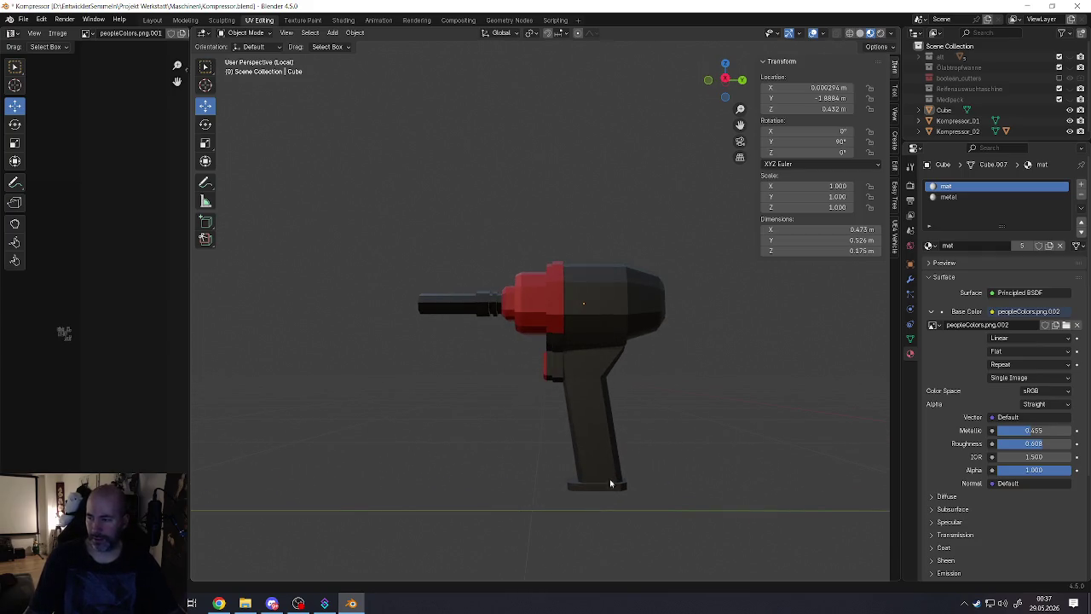
scroll(610, 484, "up", 2)
key("Tab")
key("l")
scroll(584, 488, "up", 5)
mouse_move(558, 479)
middle_mouse_down()
mouse_move(541, 466)
mouse_move(544, 381)
middle_mouse_up()
left_click(532, 445)
key("l")
key("l")
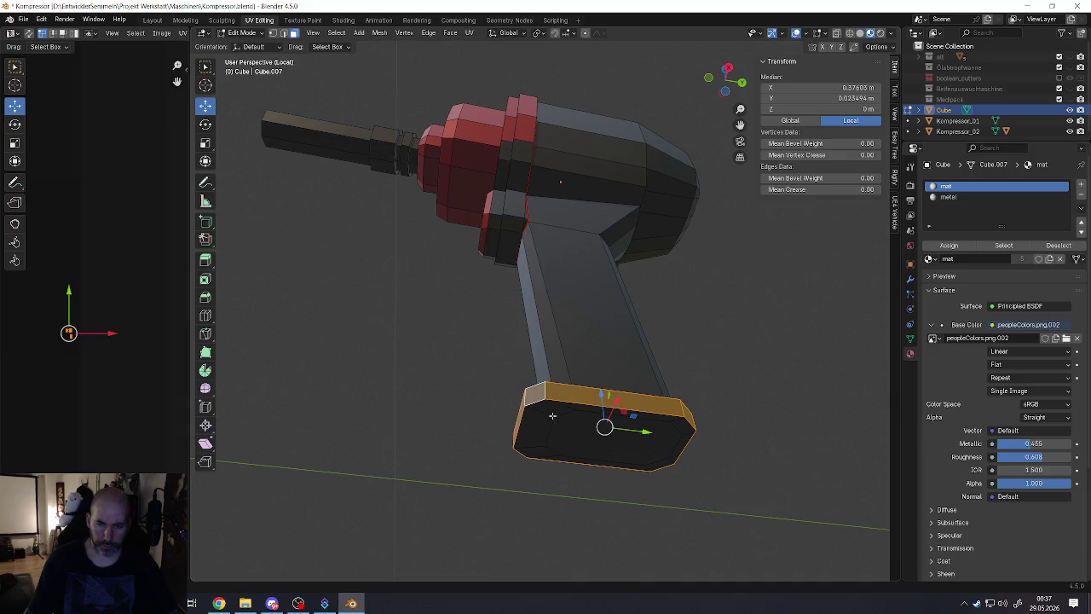
left_click(533, 426)
key("l")
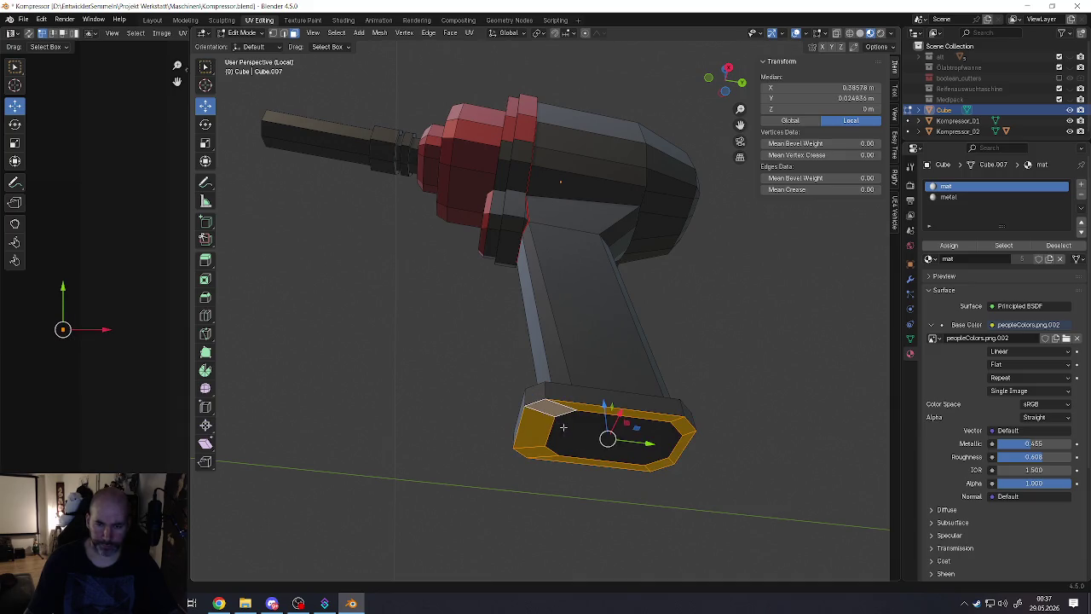
Step: Inset the foot's bottom face and dissolve the extra edges into one clean face
right_click(559, 433)
left_click(564, 437)
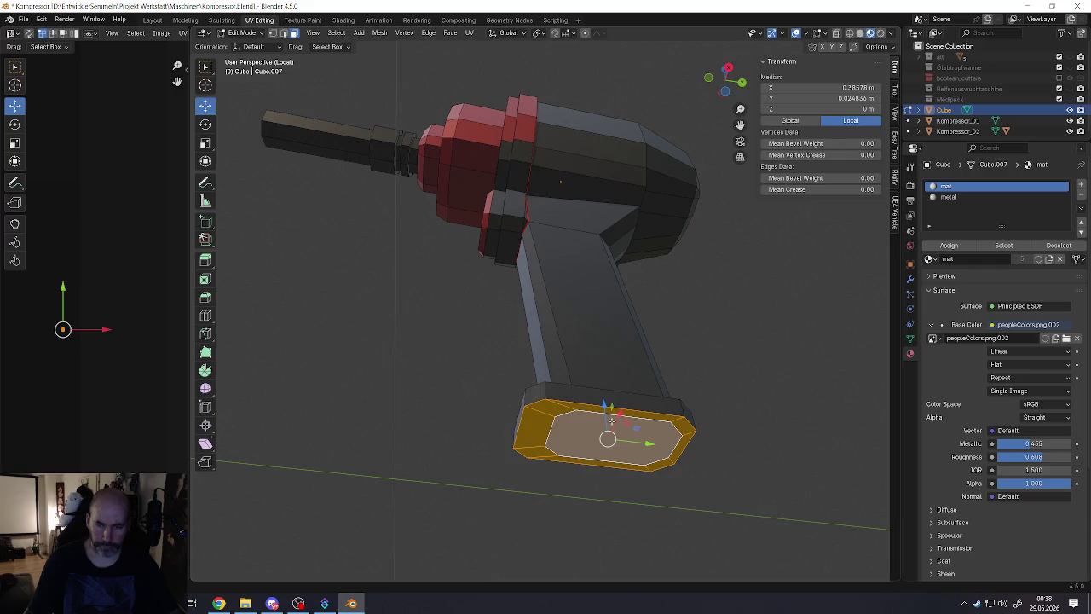
left_click(597, 417)
key("x")
left_click(597, 417)
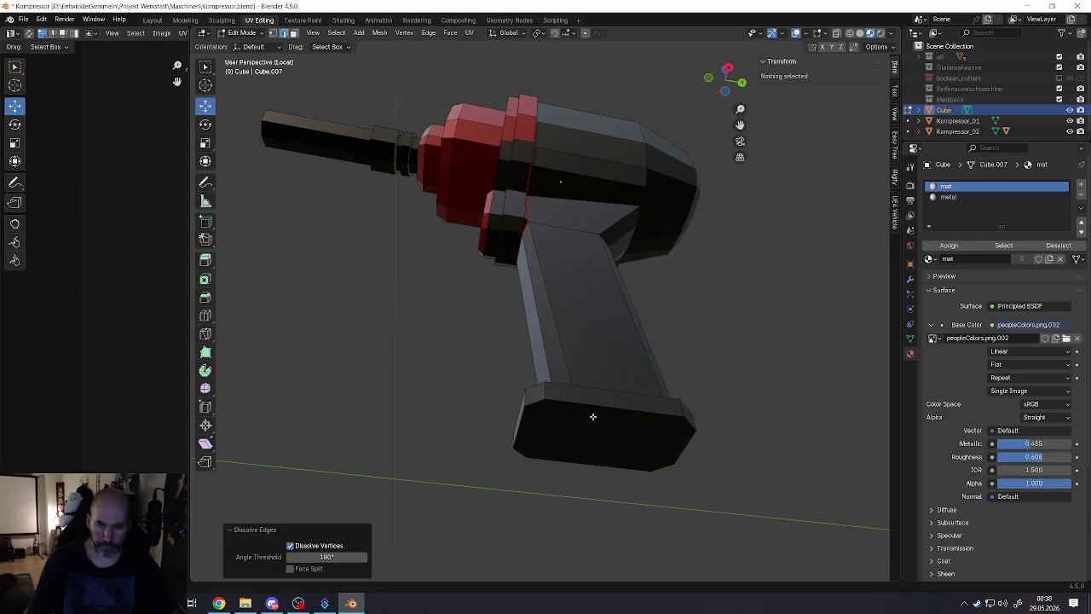
Step: Select the foot's slab faces plus a red head face to locate the red swatch
left_click(586, 419)
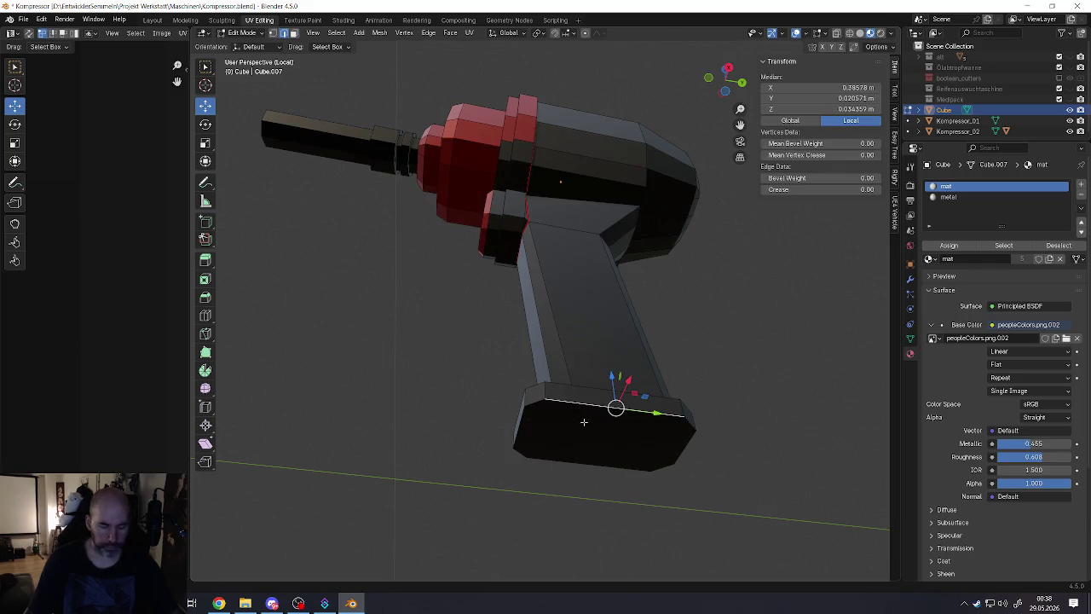
left_click(583, 421)
mouse_move(584, 422)
middle_mouse_down()
mouse_move(550, 421)
mouse_move(538, 461)
mouse_move(558, 423)
mouse_move(550, 451)
middle_mouse_up()
left_click(551, 421)
left_click(538, 461, "alt+shift")
key("ctrl+z")
scroll(558, 422, "down", 4)
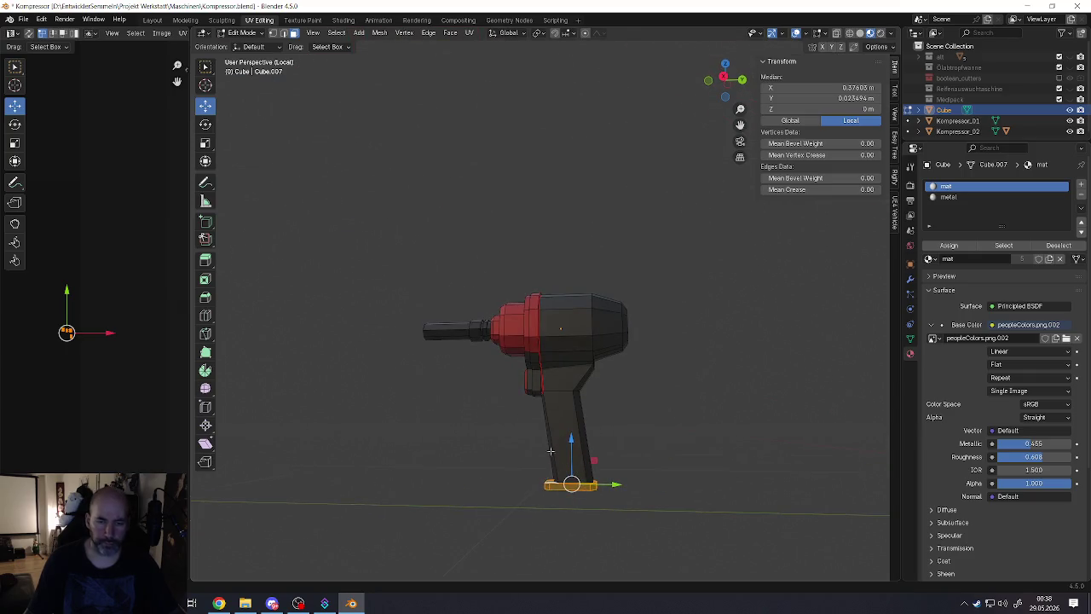
left_click(506, 334, "shift")
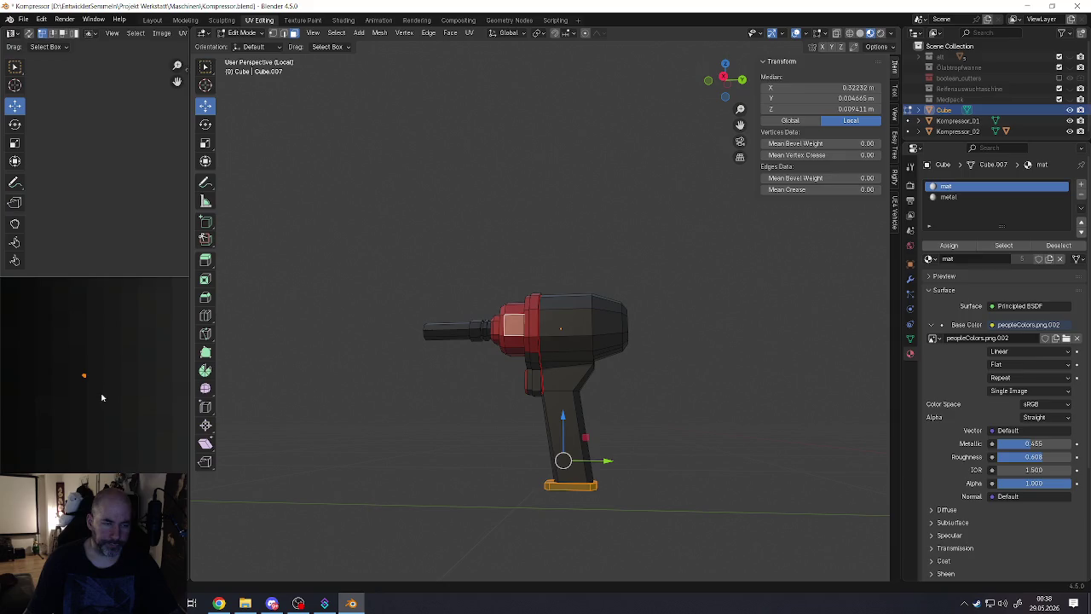
scroll(119, 419, "down", 3)
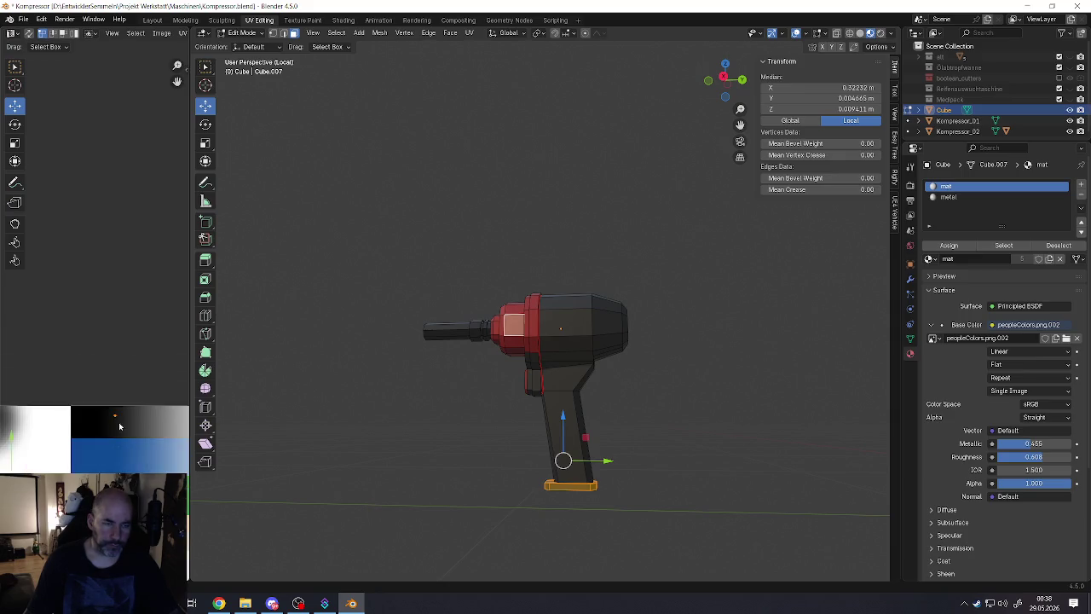
scroll(118, 442, "down", 3)
scroll(117, 441, "up", 1)
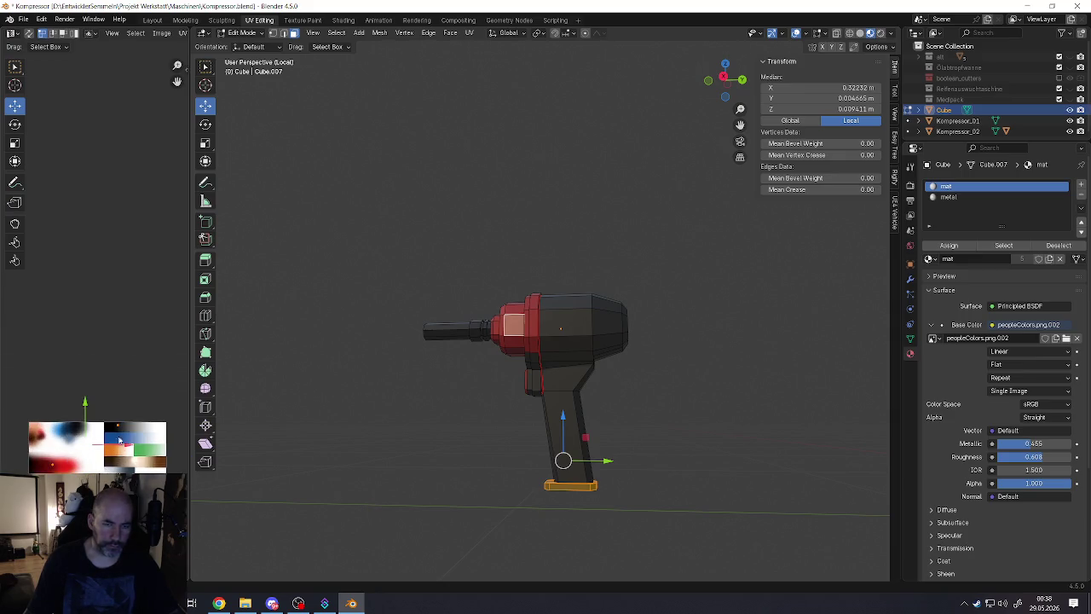
Step: Move the foot's UVs onto the red swatch so the foot turns red
key("g")
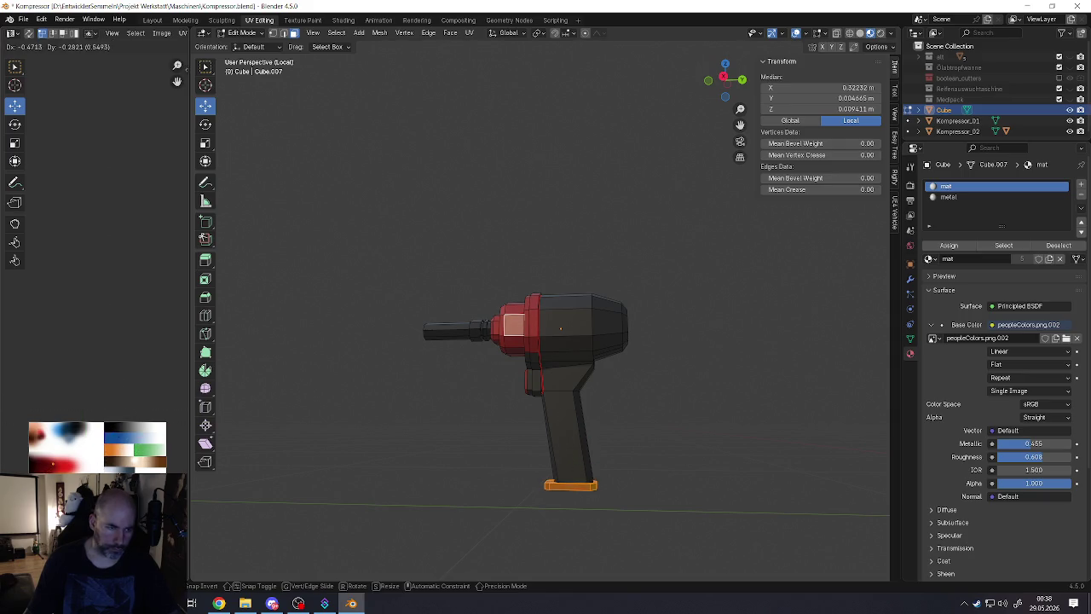
key("Escape")
scroll(74, 466, "up", 2)
scroll(74, 465, "up", 5)
key("g")
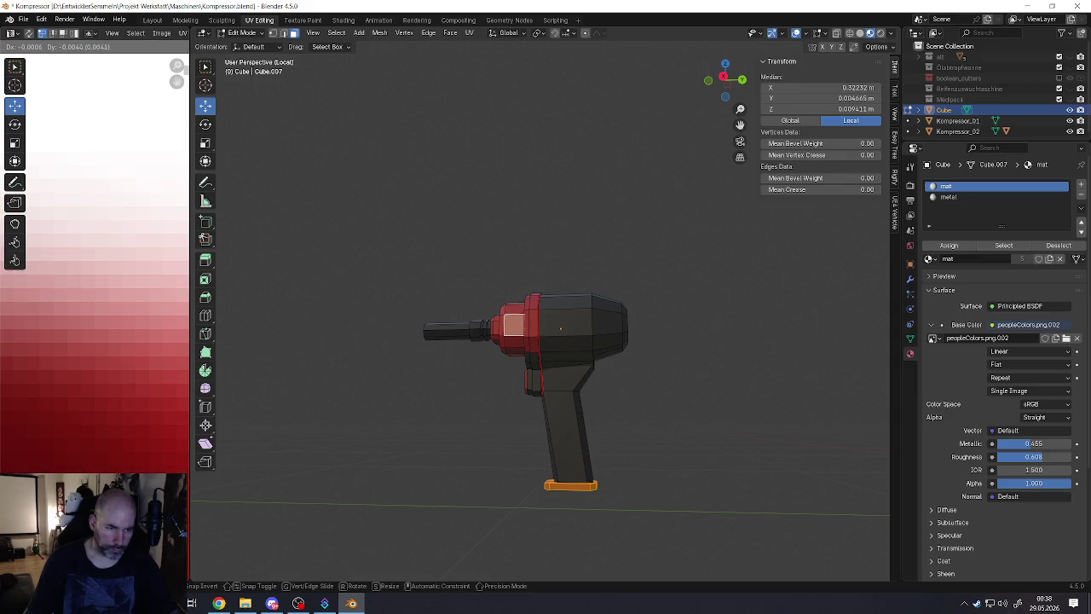
key("Escape")
Step: Check the red foot in Object Mode from a closer side view, then resume mesh editing
key("Tab")
mouse_move(531, 401)
middle_mouse_down()
mouse_move(601, 415)
mouse_move(534, 414)
mouse_move(573, 416)
middle_mouse_up()
key("alt+a")
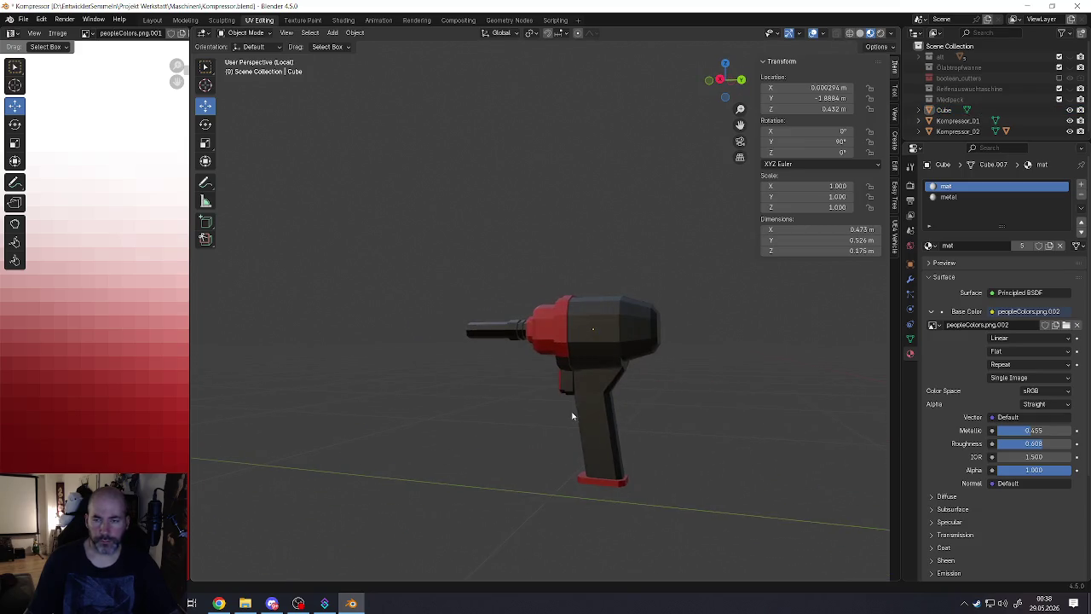
scroll(557, 417, "up", 2)
scroll(645, 418, "up", 2)
scroll(615, 418, "down", 4)
middle_click_drag(644, 418, 549, 395)
scroll(612, 425, "up", 2)
scroll(577, 413, "up", 1)
scroll(577, 413, "up", 1)
key("Tab")
Step: Replace the two-cut loop with a single edge loop around the grip, slid up the handle
scroll(541, 388, "up", 1)
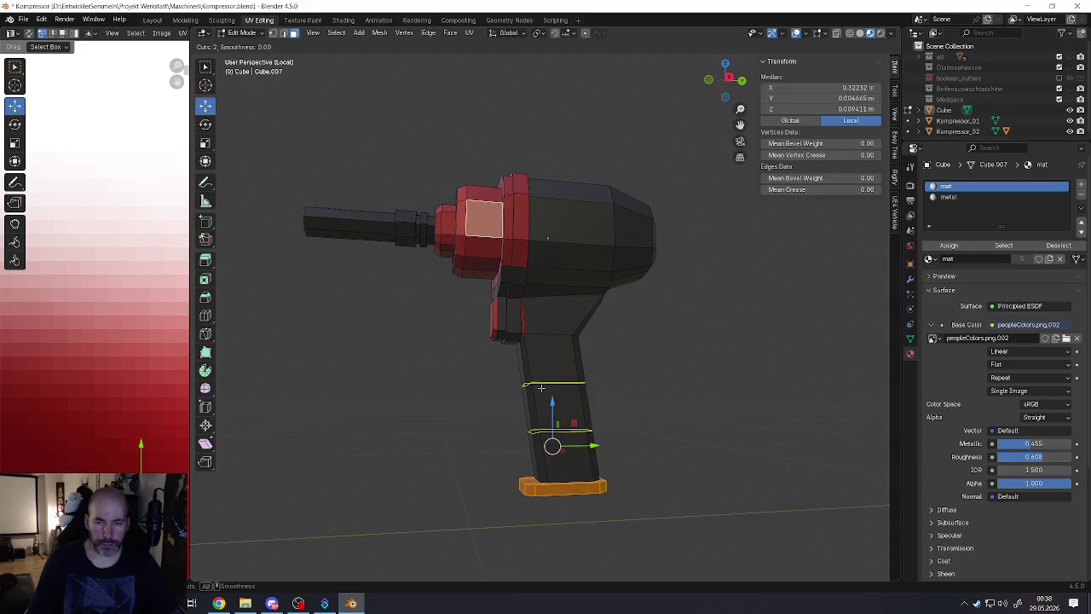
left_click(542, 387)
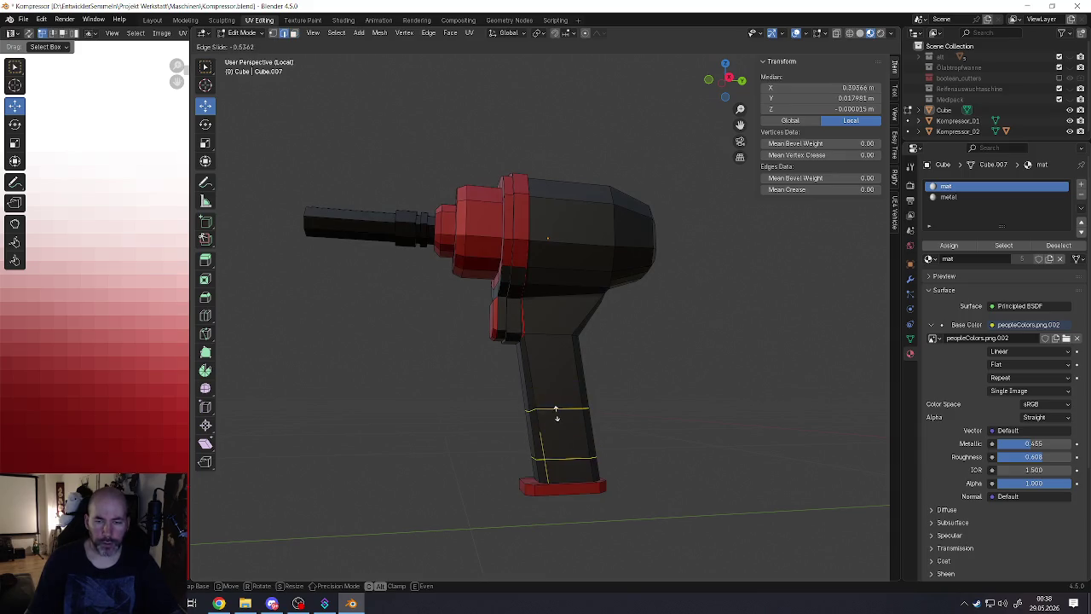
right_click(557, 417)
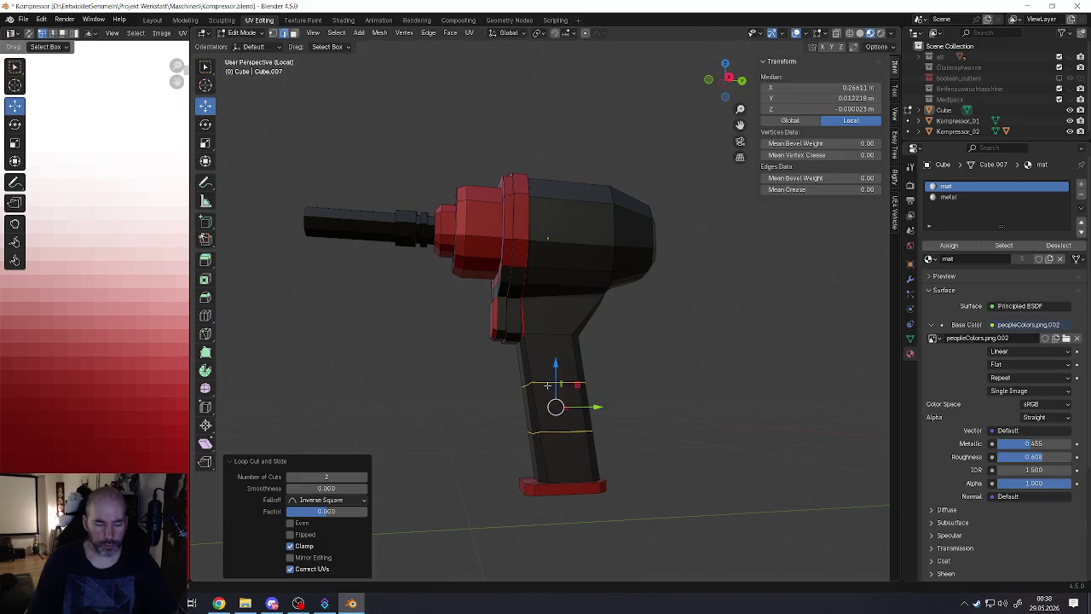
key("ctrl+z")
key("ctrl+r")
left_click(529, 402)
right_click(528, 400)
middle_click_drag(529, 401, 530, 388)
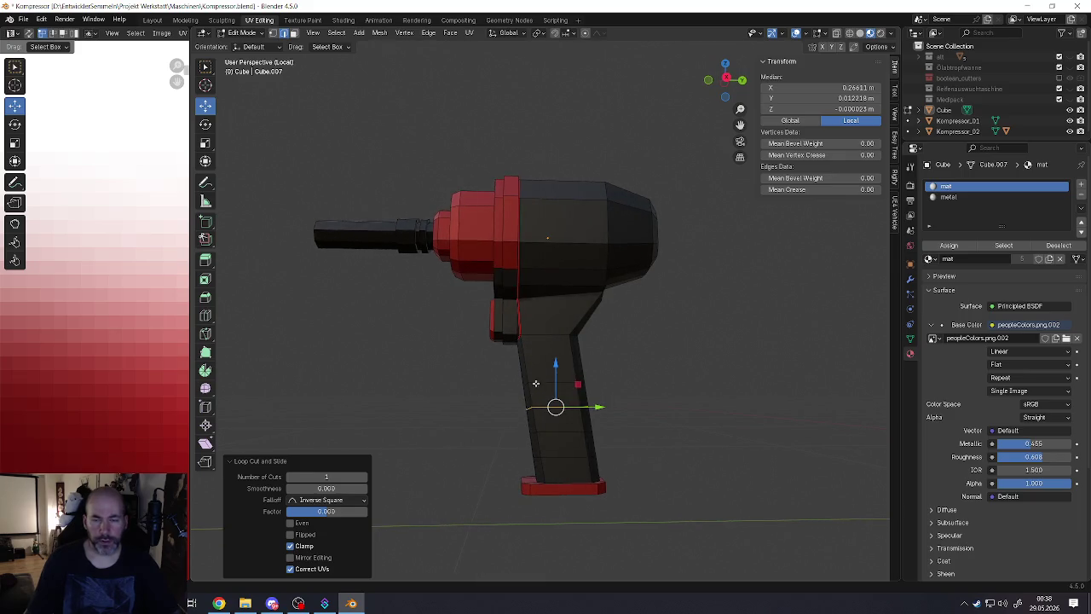
key("g")
key("g")
left_click(544, 381)
Step: Select the grip loops in edge mode and bevel them into two-segment bands
scroll(546, 381, "up", 4)
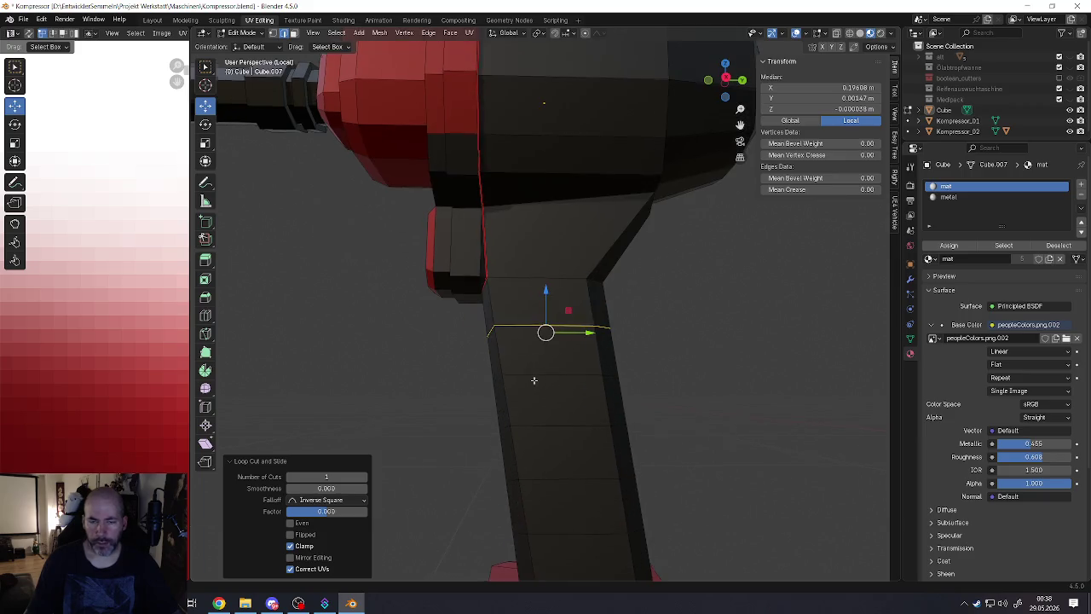
scroll(532, 383, "down", 2)
key("2")
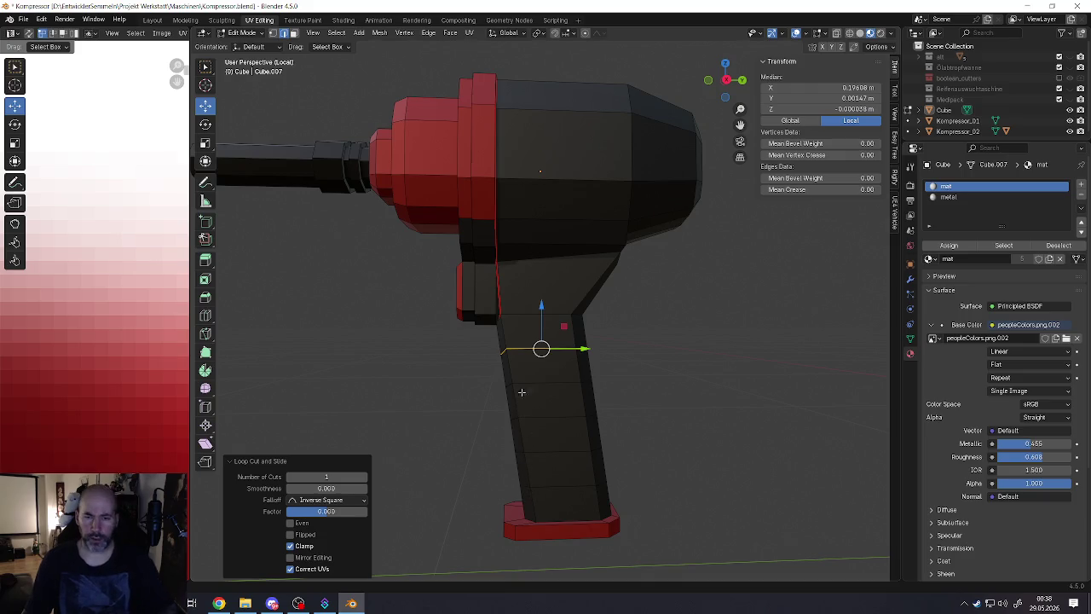
left_click(508, 363, "alt")
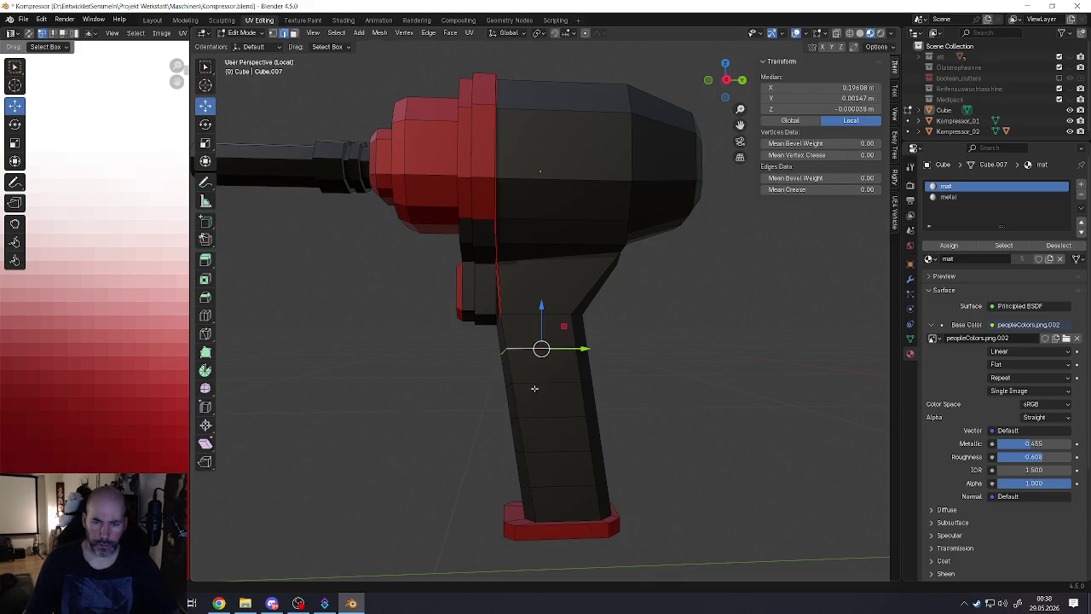
left_click(537, 417, "alt+shift")
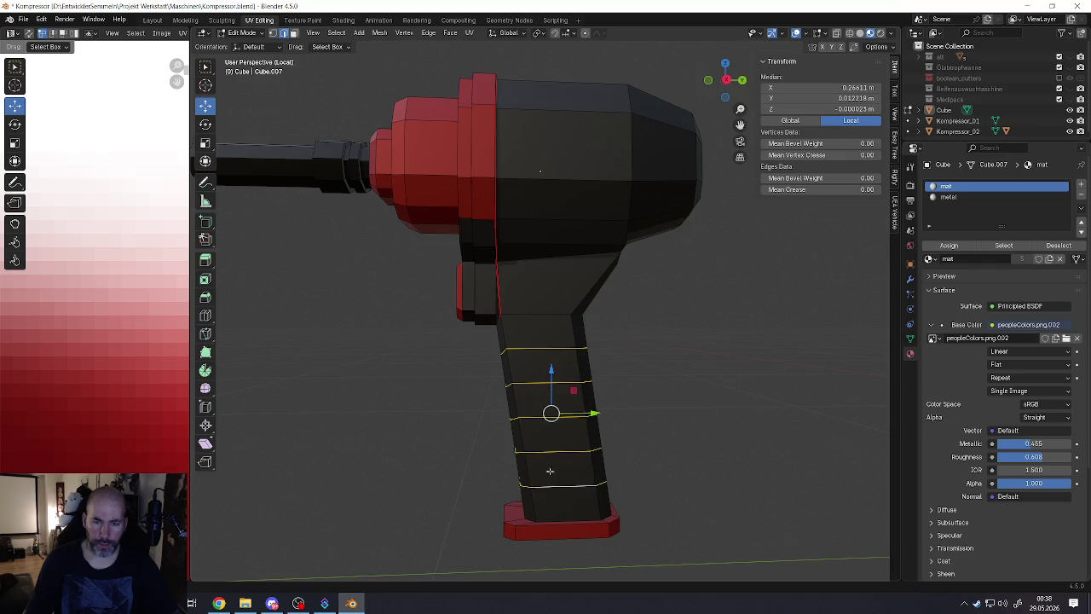
middle_click_drag(550, 490, 567, 484)
key("ctrl+b")
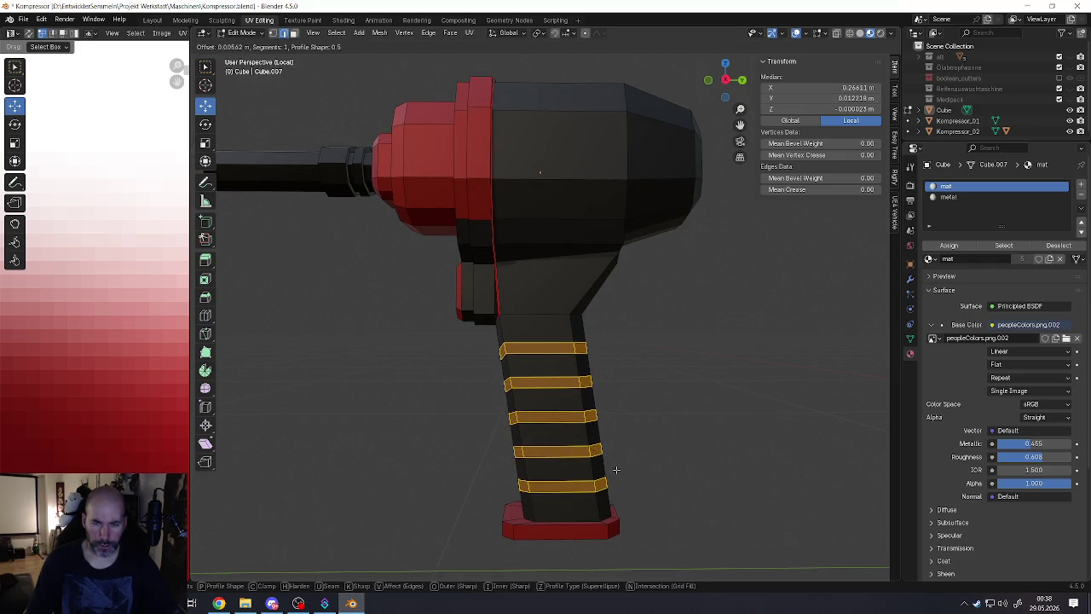
scroll(617, 471, "up", 1)
left_click(616, 473)
mouse_move(617, 473)
middle_mouse_down()
mouse_move(509, 352)
mouse_move(562, 345)
middle_mouse_up()
left_click(516, 349)
Step: Select the upper bevelled band edges along the front of the grip
scroll(565, 339, "up", 2)
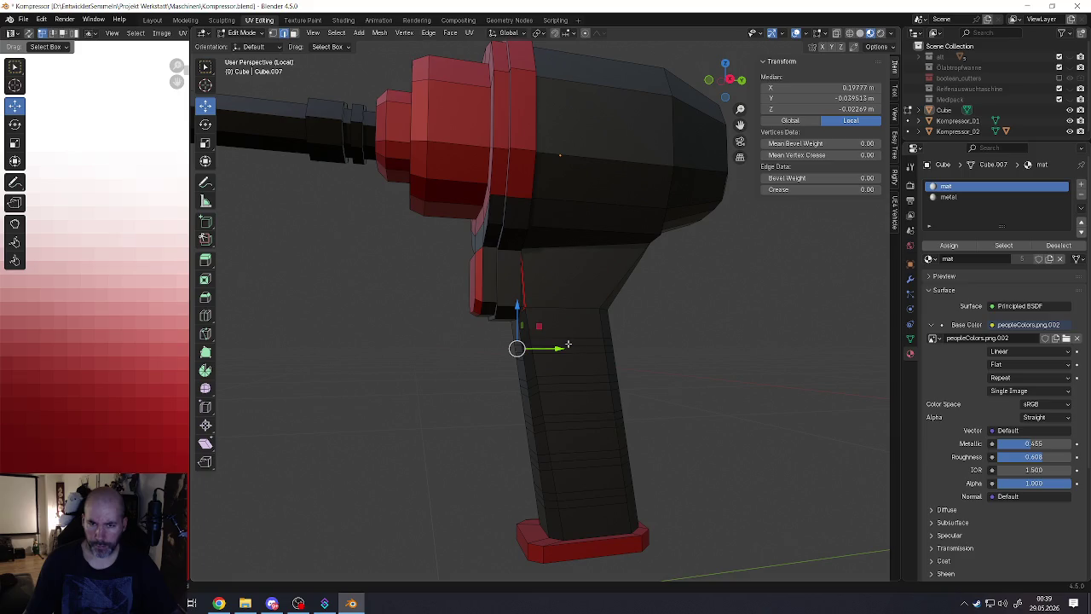
left_click(555, 344, "ctrl")
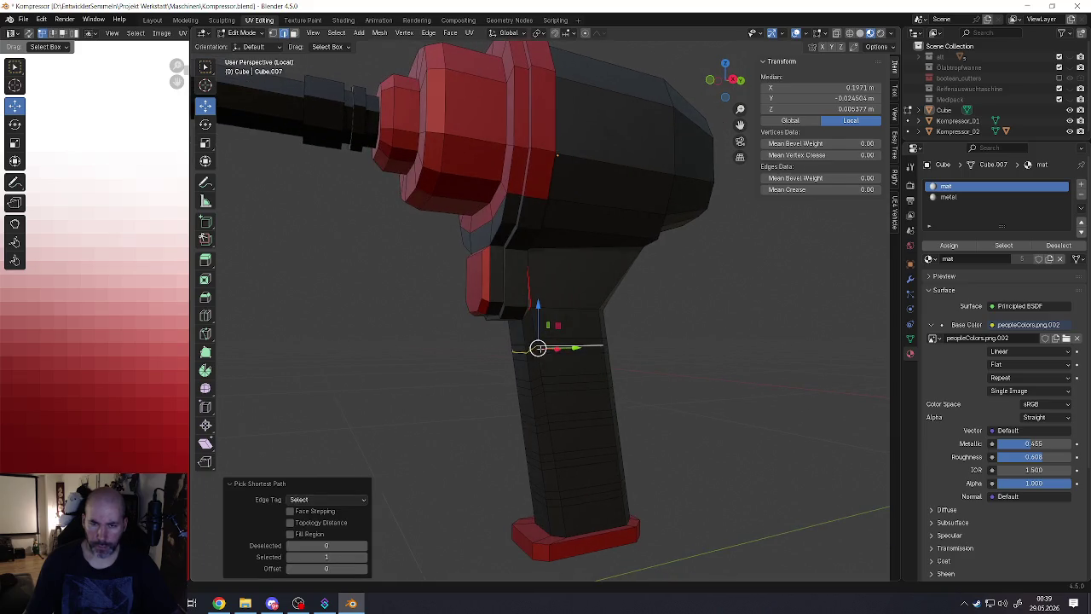
left_click(553, 350)
mouse_move(553, 350)
middle_mouse_down()
mouse_move(563, 352)
mouse_move(518, 357)
mouse_move(518, 383)
middle_mouse_up()
left_click(497, 389, "ctrl")
left_click(490, 386)
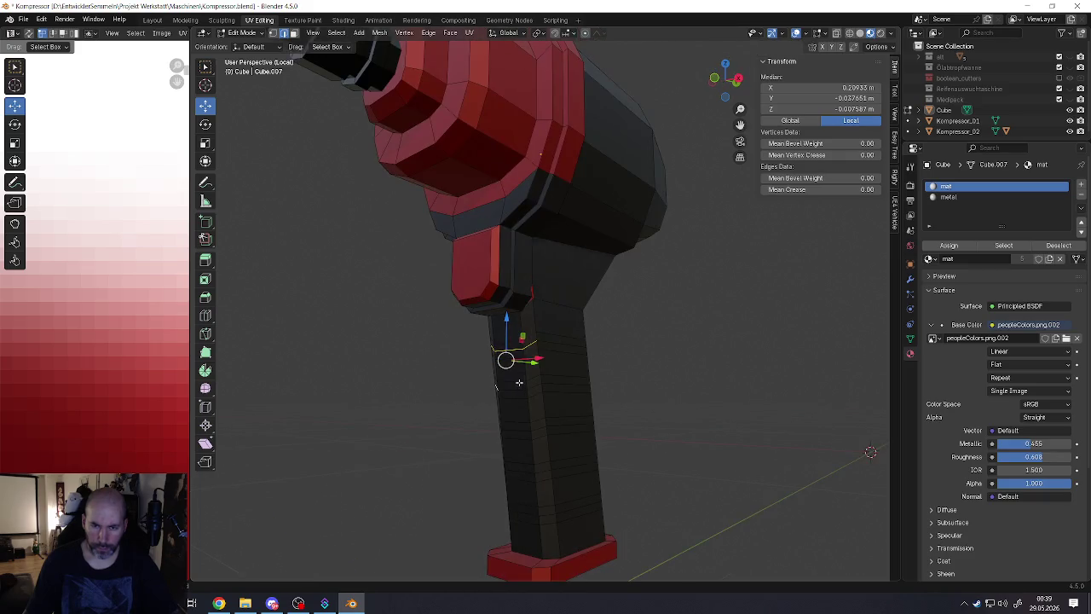
left_click(532, 383, "ctrl")
left_click(539, 428)
Step: Add the lower grip band loops to the edge selection
mouse_move(539, 428)
middle_mouse_down()
mouse_move(493, 422)
mouse_move(396, 451)
middle_mouse_up()
left_click(483, 426, "ctrl")
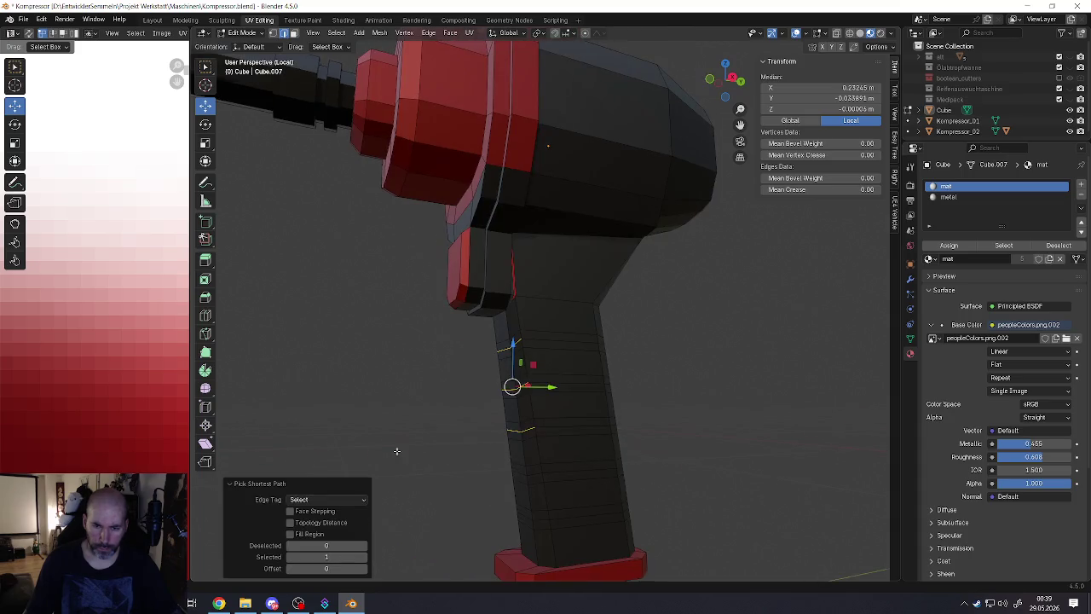
left_click(533, 475)
middle_click_drag(533, 475, 473, 488)
left_click(485, 474, "ctrl")
left_click(540, 522, "alt+shift")
mouse_move(541, 521)
middle_mouse_down()
mouse_move(493, 517)
mouse_move(495, 448)
middle_mouse_up()
left_click(479, 514, "ctrl")
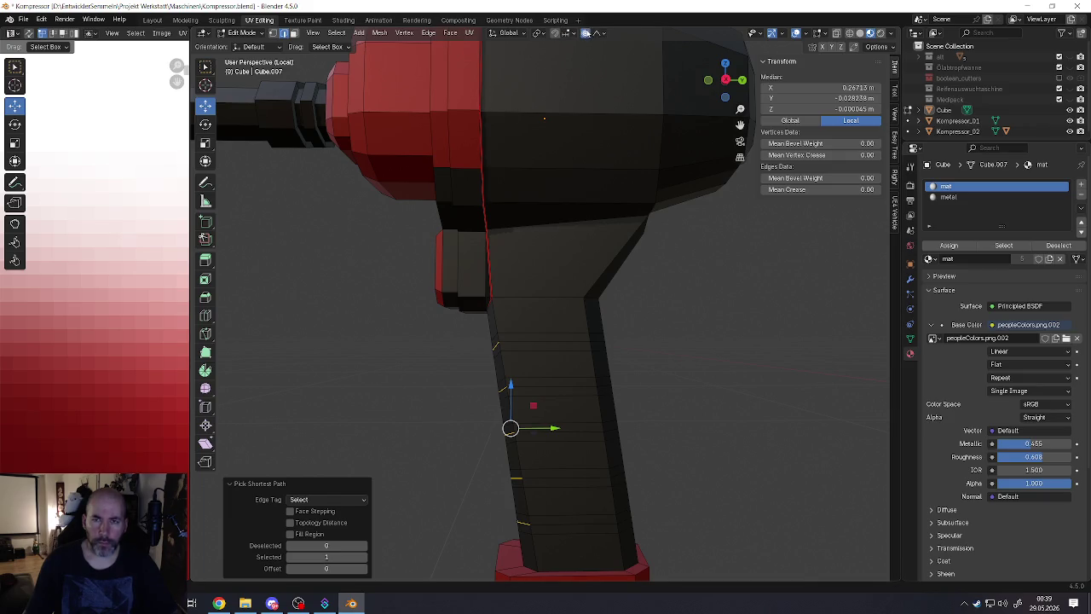
Step: Push the bands out along Y with proportional editing into stepped ridges, then view in Object Mode
key("g")
key("y")
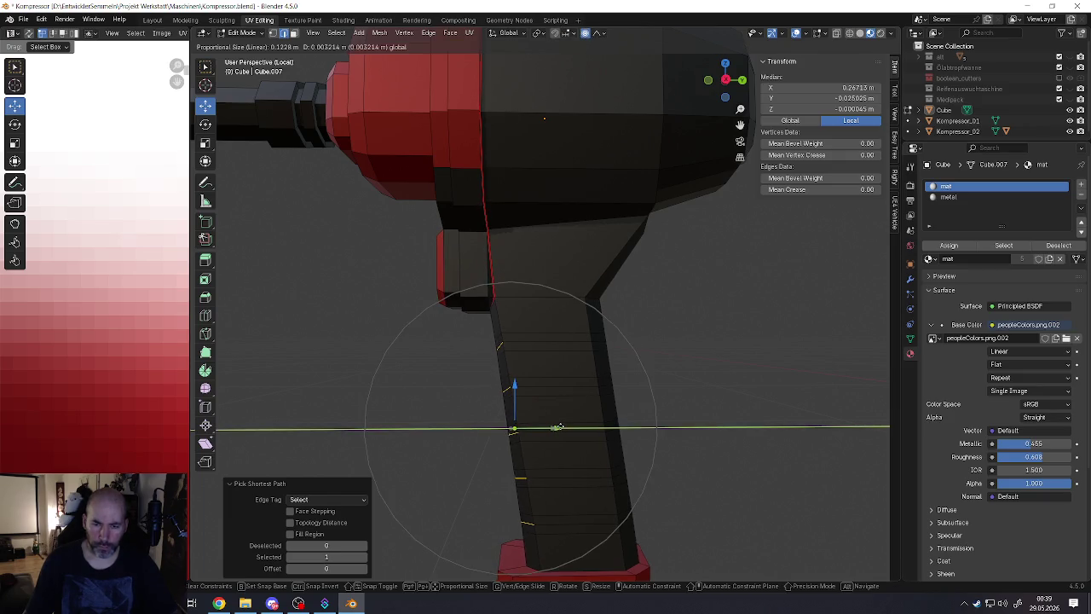
scroll(555, 428, "up", 2)
scroll(556, 428, "up", 6)
scroll(558, 427, "up", 4)
scroll(562, 427, "up", 4)
scroll(567, 427, "up", 4)
scroll(562, 426, "up", 1)
scroll(563, 426, "up", 1)
scroll(562, 426, "up", 1)
left_click(562, 426)
key("Home")
key("Tab")
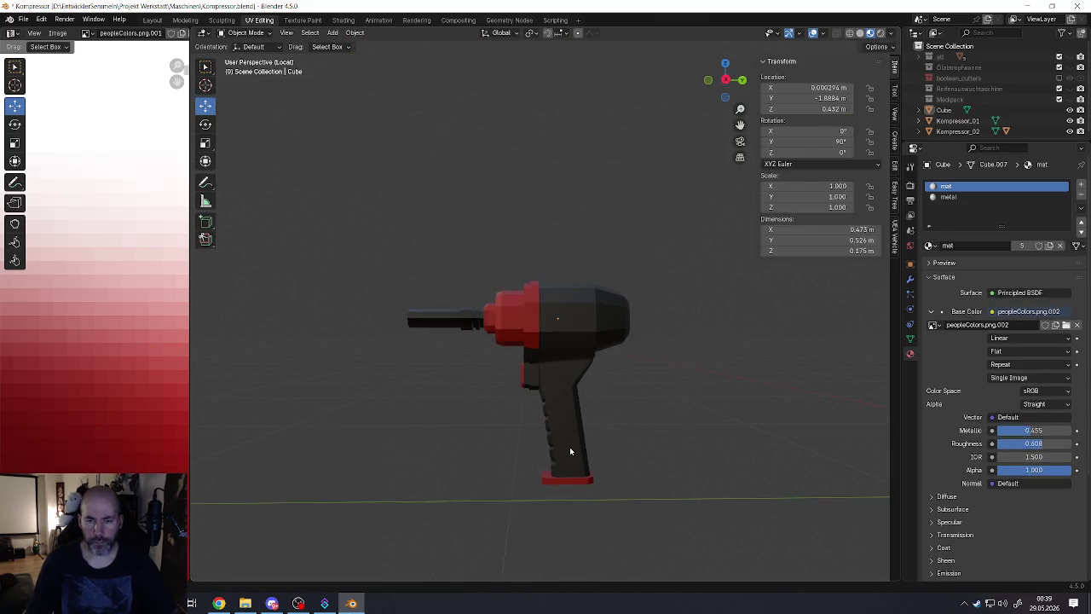
Step: Cut a vertical edge loop down the ridged grip and shift it sideways
scroll(569, 447, "up", 2)
scroll(582, 478, "up", 2)
scroll(577, 460, "up", 3)
key("Tab")
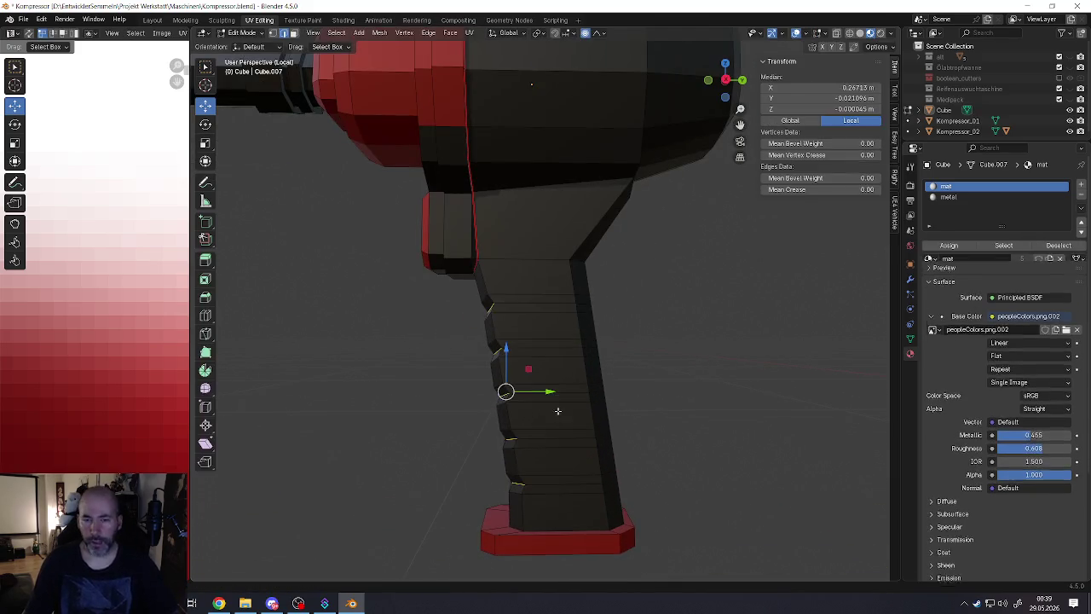
key("ctrl+r")
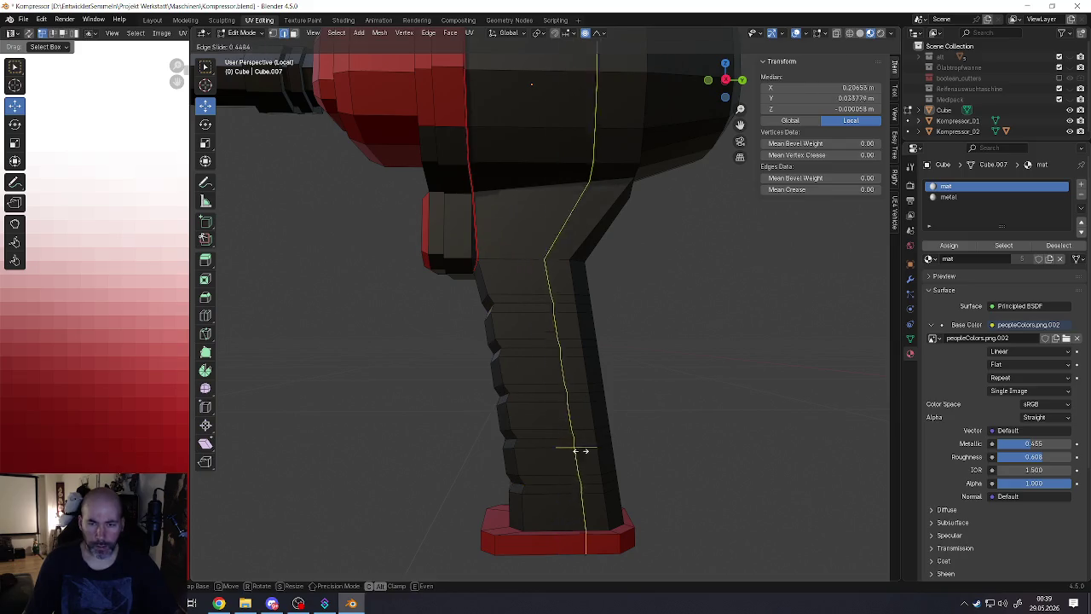
left_click(569, 448)
right_click(569, 448)
left_click_drag(594, 322, 605, 319)
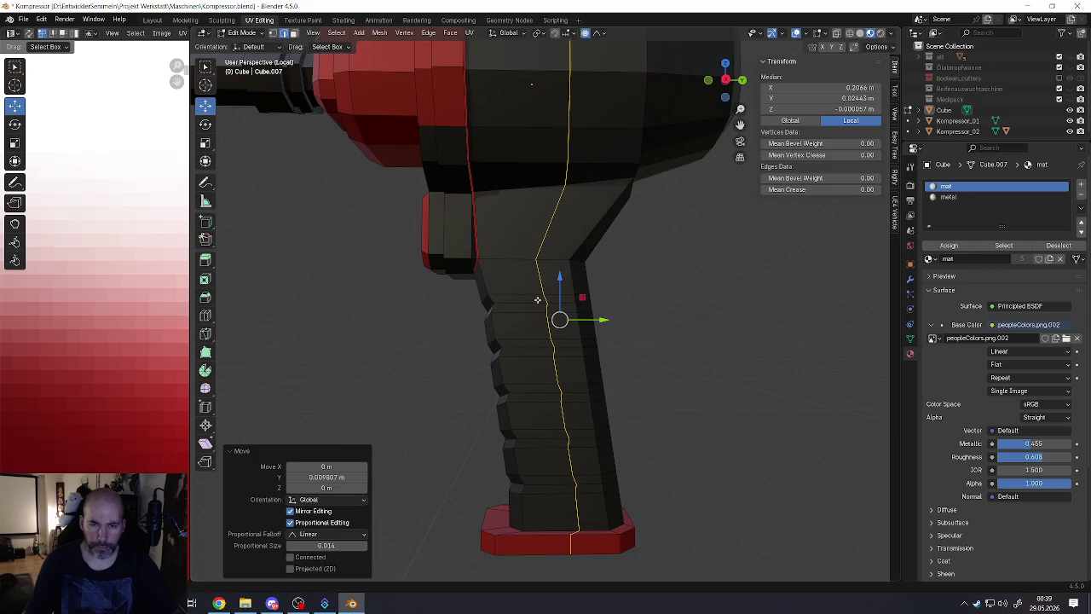
Step: Build a shortest-path edge selection running along the grip's side
left_click(545, 299)
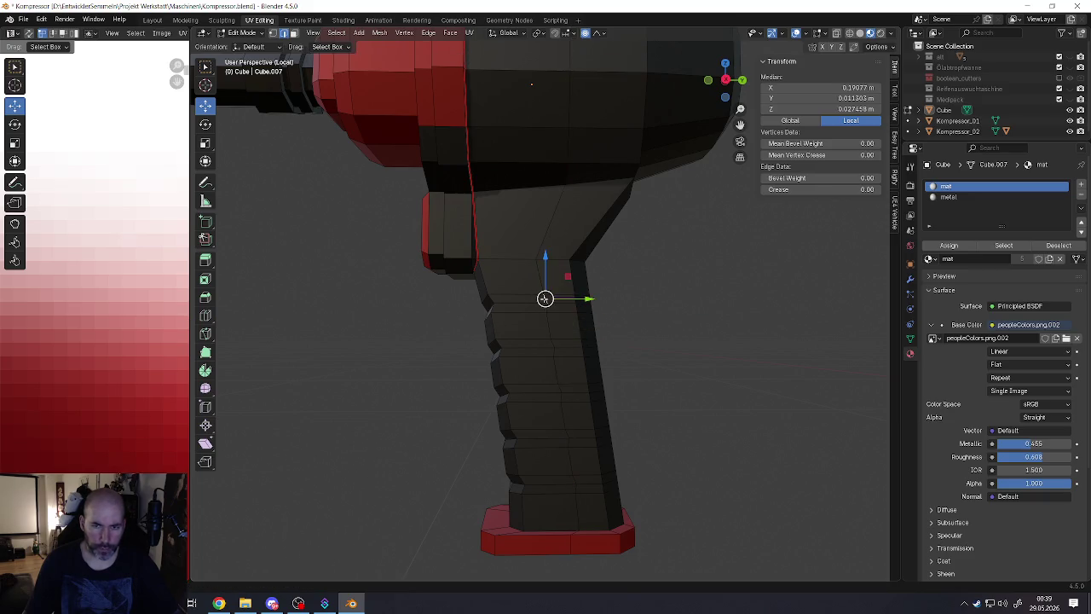
left_click(571, 518, "ctrl")
mouse_move(571, 517)
middle_mouse_down()
mouse_move(559, 318)
mouse_move(585, 312)
mouse_move(610, 338)
middle_mouse_up()
left_click(559, 318, "ctrl")
left_click(576, 300, "ctrl")
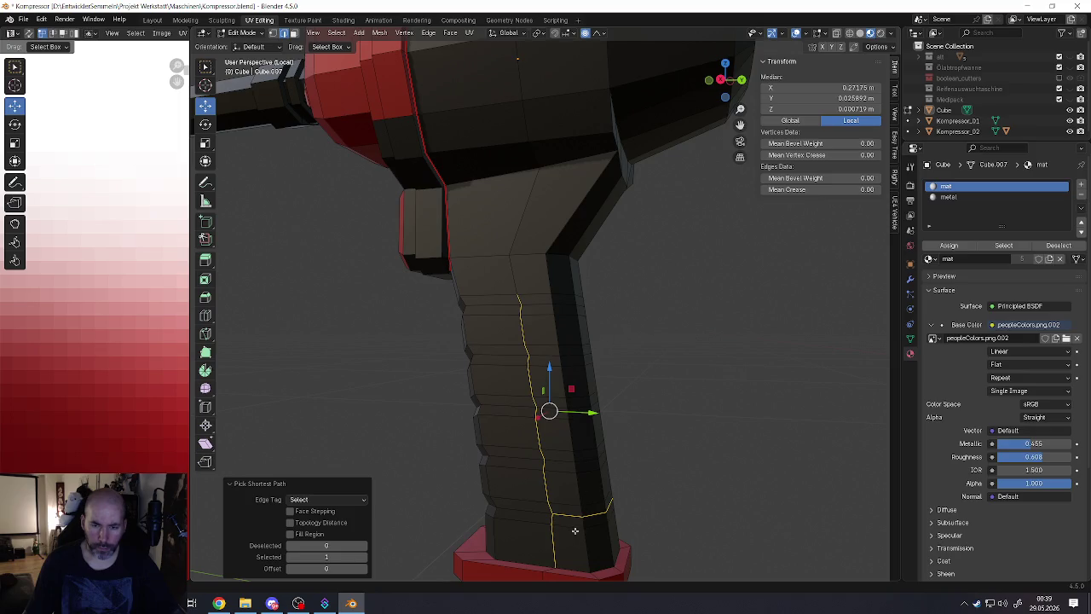
middle_click_drag(557, 528, 568, 521)
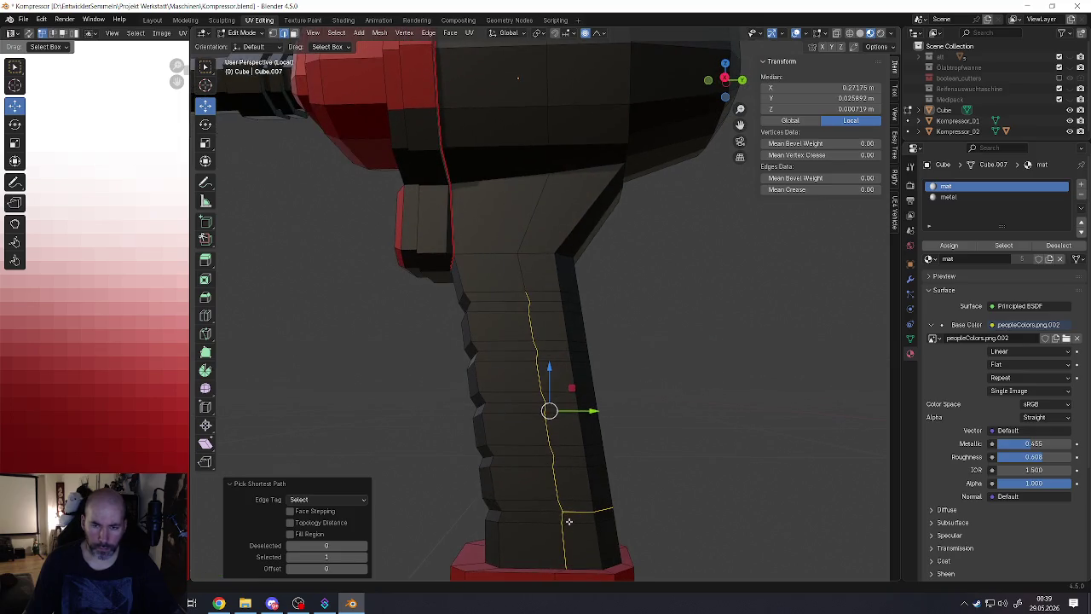
mouse_move(555, 470)
middle_mouse_down()
mouse_move(455, 462)
mouse_move(556, 452)
mouse_move(567, 530)
mouse_move(508, 501)
middle_mouse_up()
left_click(556, 525, "ctrl")
scroll(508, 501, "up", 4)
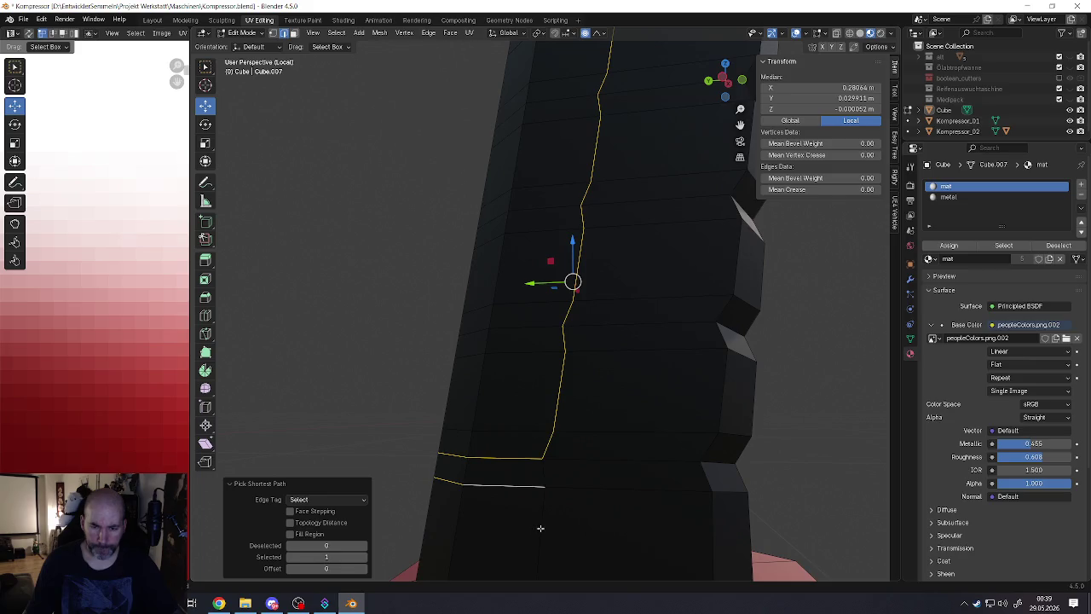
left_click(524, 462, "shift")
scroll(503, 464, "down", 4)
Step: Refine the grip's edge path selection, adjusting it near the top of the grip
middle_click_drag(499, 465, 578, 467)
left_click(507, 463, "shift")
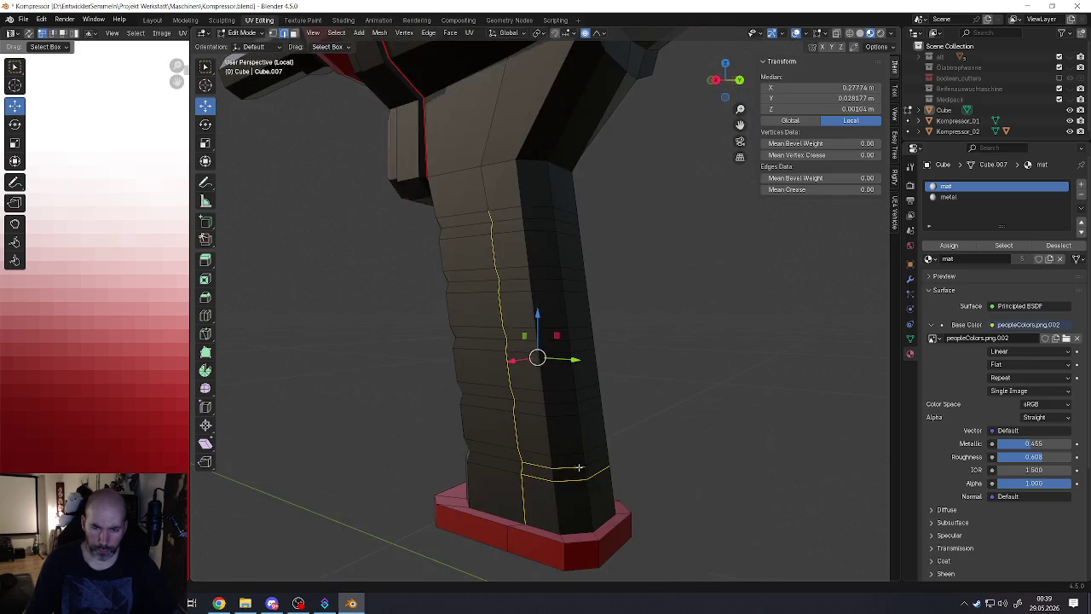
left_click(558, 468, "shift")
left_click(524, 499, "shift")
scroll(525, 499, "down", 5)
middle_click_drag(524, 499, 541, 404)
scroll(540, 404, "up", 4)
left_click(534, 406, "shift")
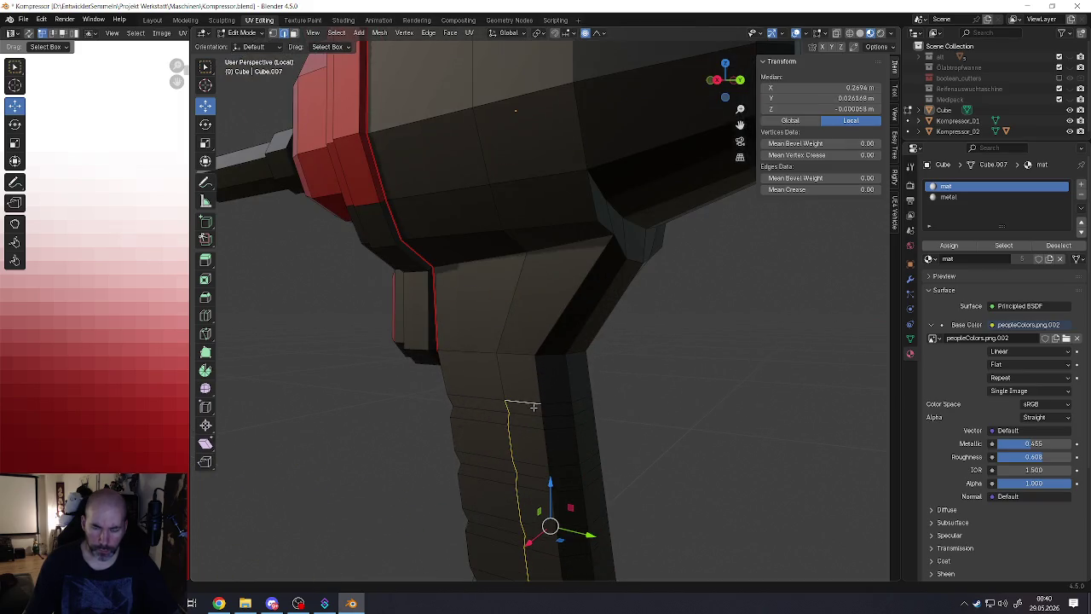
left_click(533, 402, "shift")
scroll(533, 402, "down", 5)
Step: Orbit to check both sides of the grip and extend the edge path around it
middle_click_drag(533, 401, 546, 430)
scroll(546, 430, "down", 2)
scroll(545, 430, "up", 2)
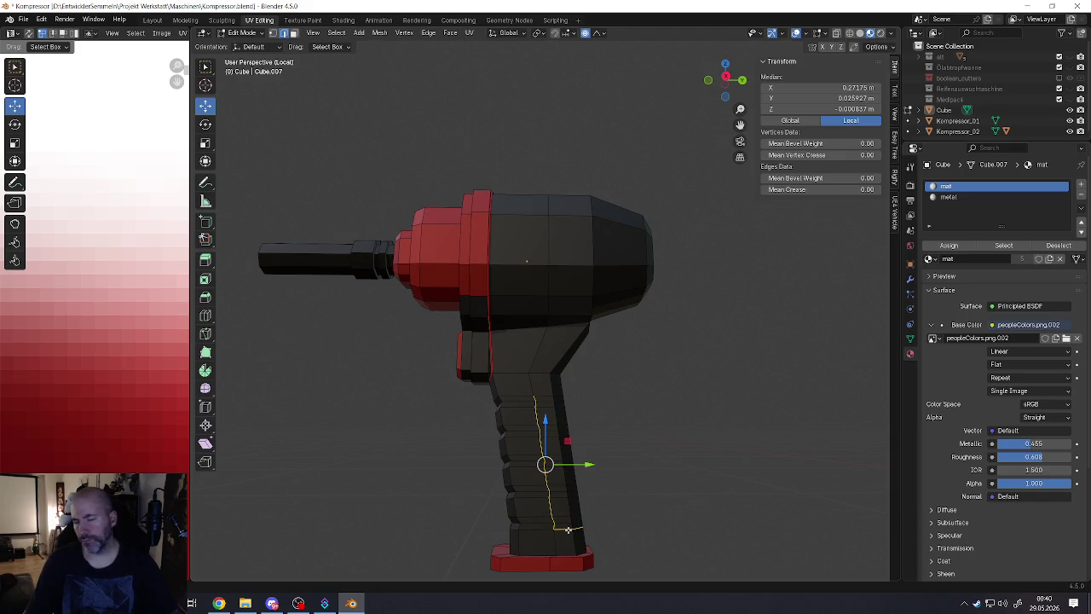
middle_click_drag(568, 529, 644, 501)
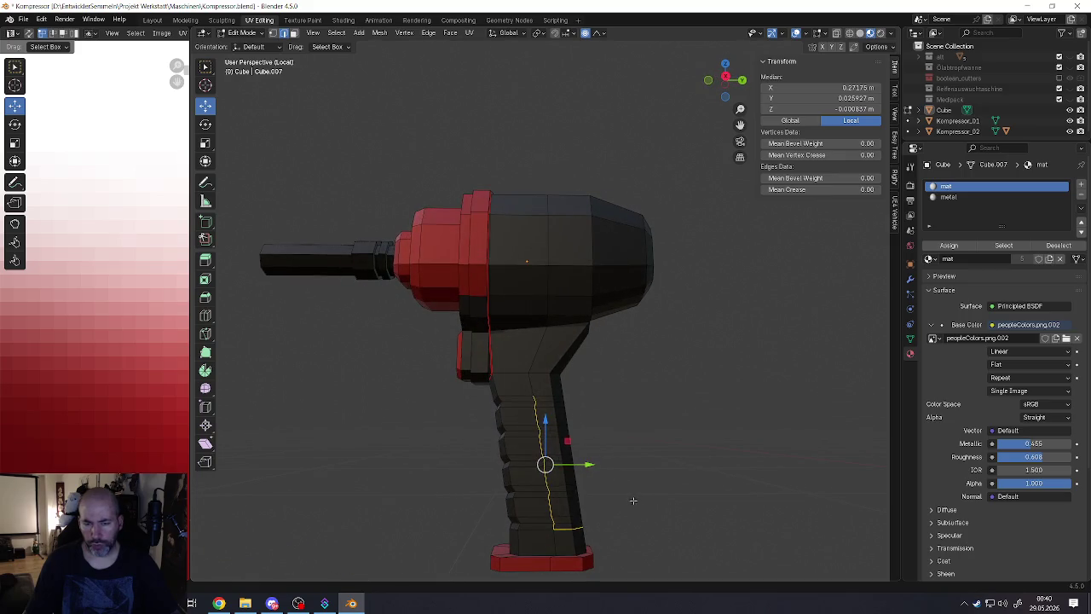
middle_click_drag(624, 499, 522, 453)
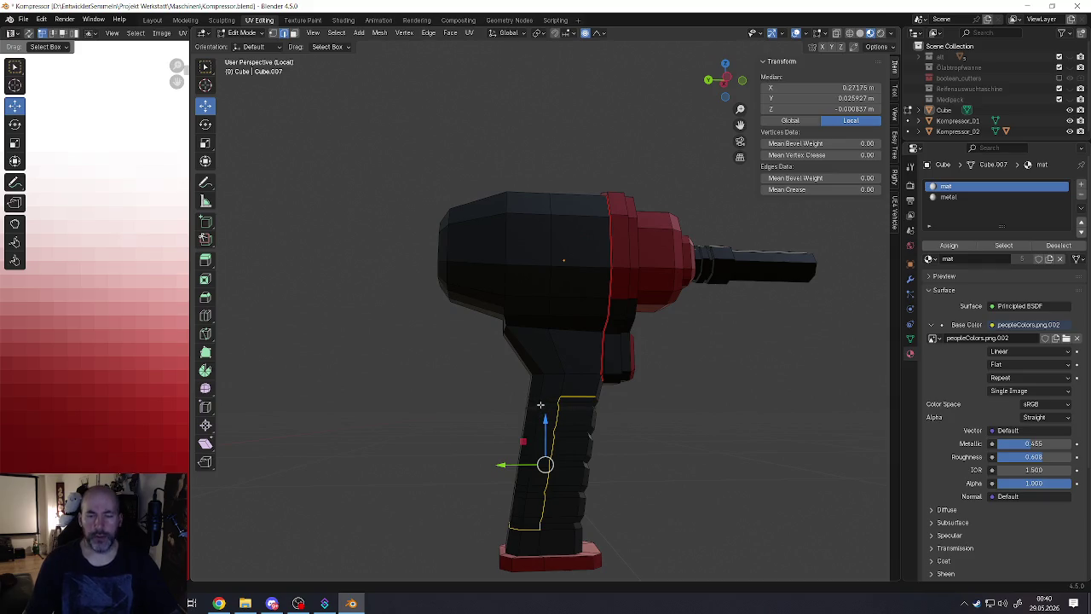
middle_click_drag(540, 404, 552, 520)
scroll(553, 520, "up", 4)
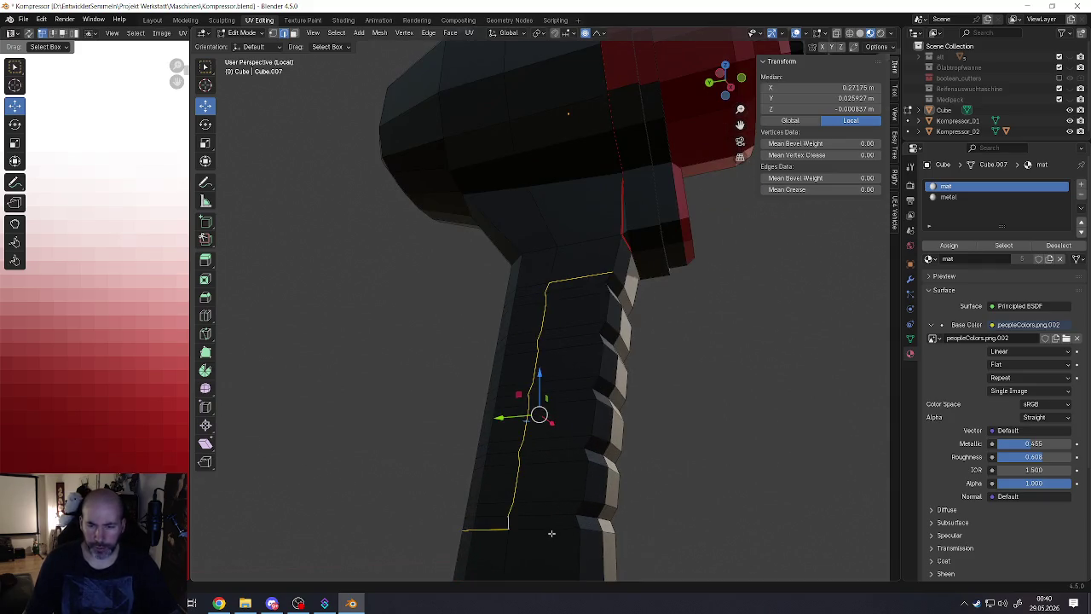
scroll(551, 533, "down", 5)
scroll(552, 424, "up", 5)
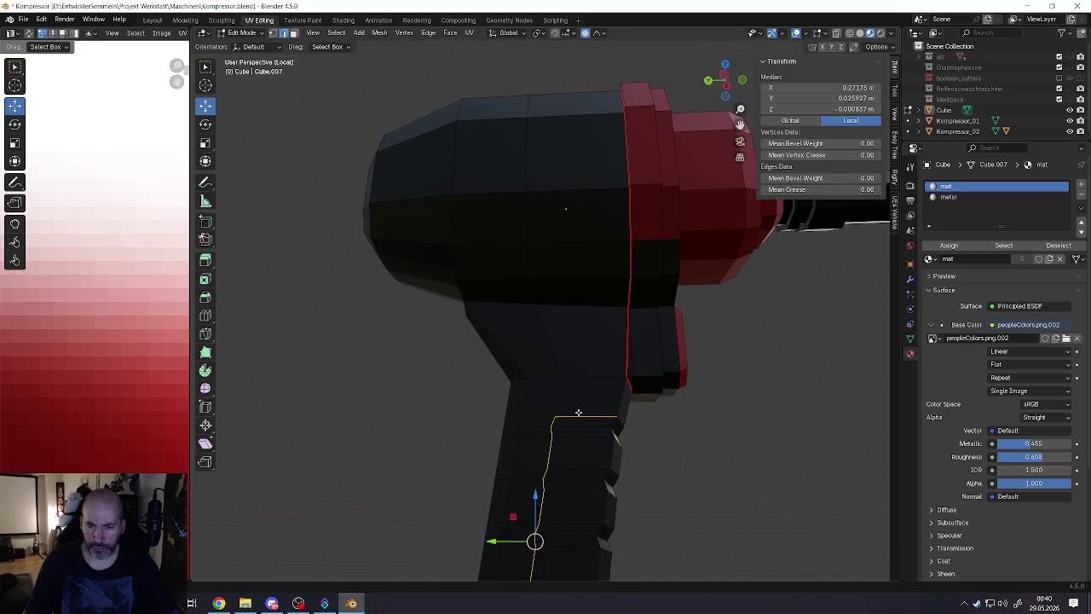
middle_click_drag(552, 424, 518, 433)
scroll(525, 438, "down", 3)
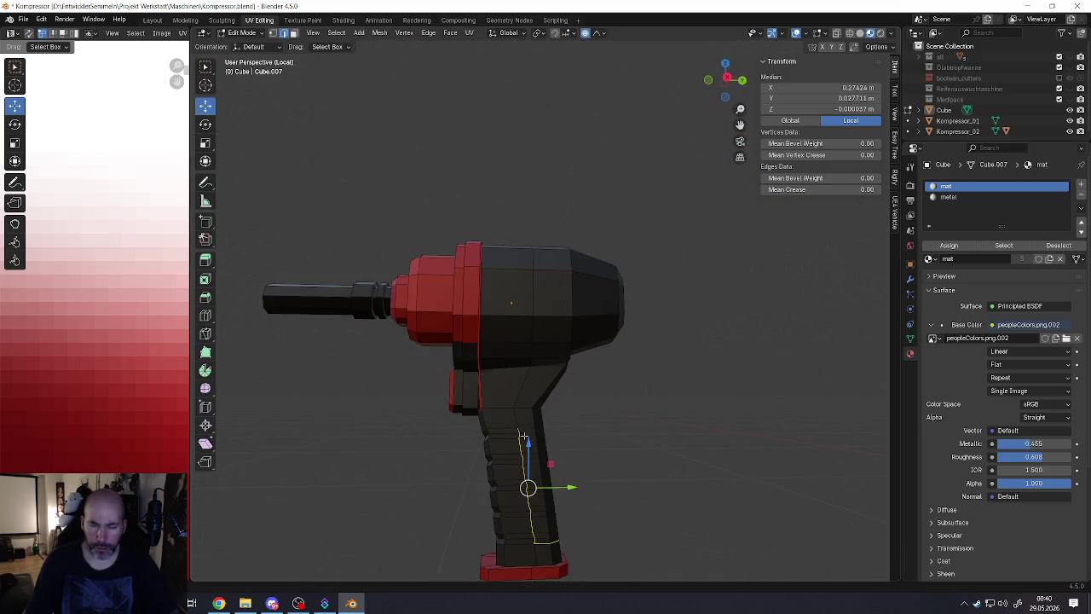
mouse_move(532, 469)
middle_mouse_down()
mouse_move(495, 386)
mouse_move(508, 410)
mouse_move(552, 425)
middle_mouse_up()
left_click(508, 410, "ctrl")
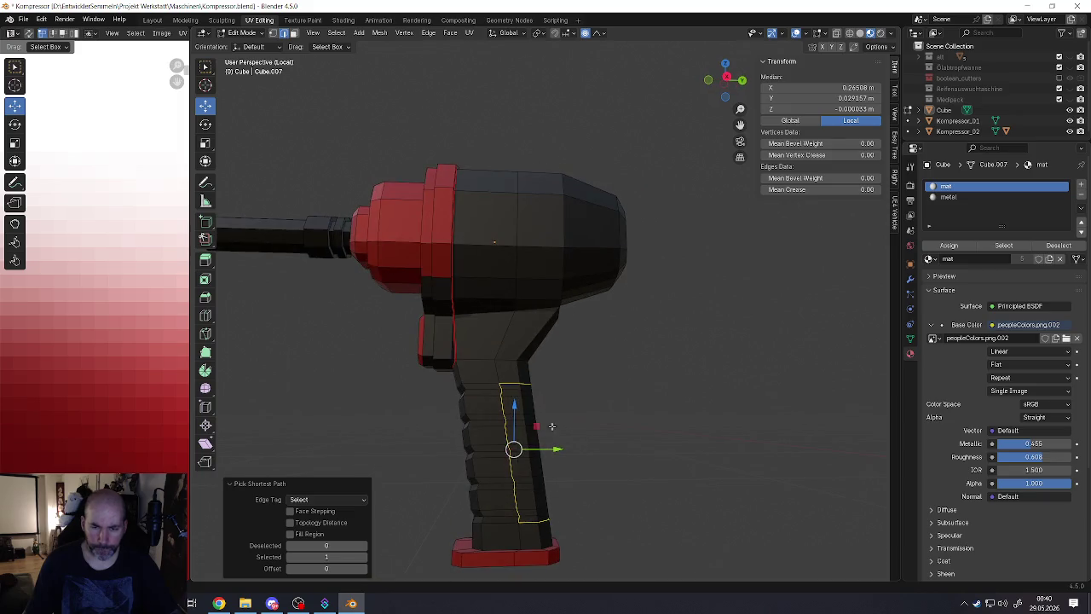
Step: Mark the selected grip edges as a seam, then undo a stray edge loop cut
key("ctrl+e")
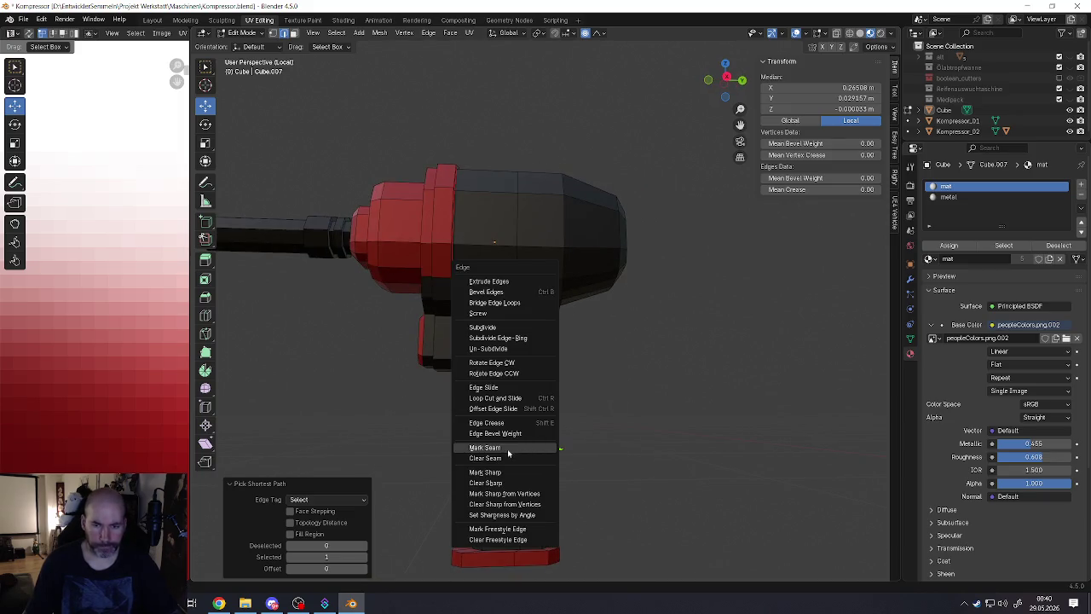
left_click(508, 453)
scroll(508, 452, "up", 4)
scroll(516, 443, "down", 4)
middle_click_drag(515, 443, 530, 418)
key("ctrl+r")
left_click(517, 417)
right_click(515, 417)
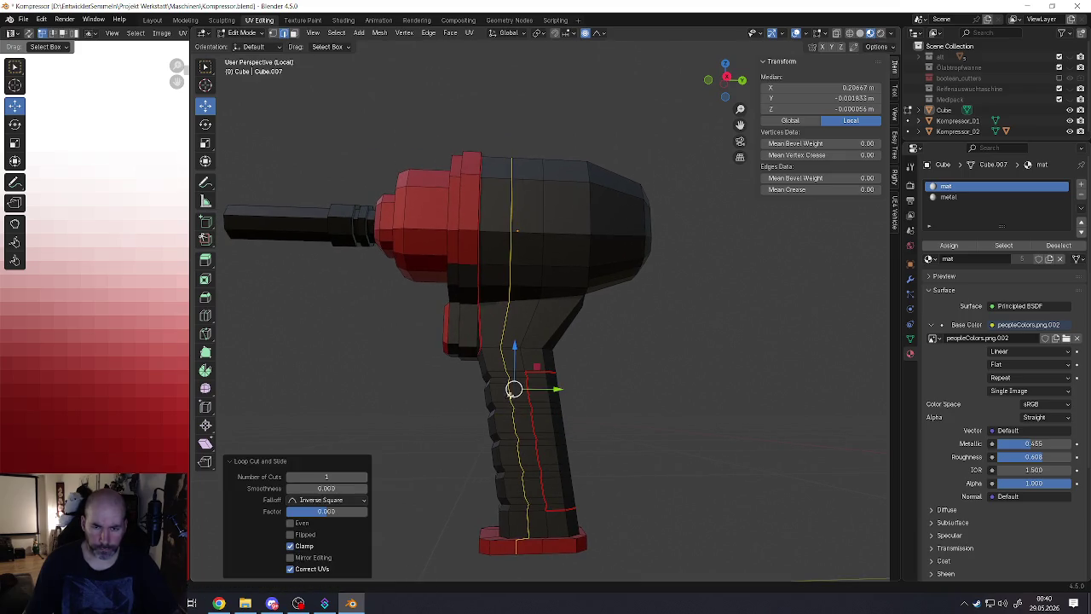
key("ctrl+z")
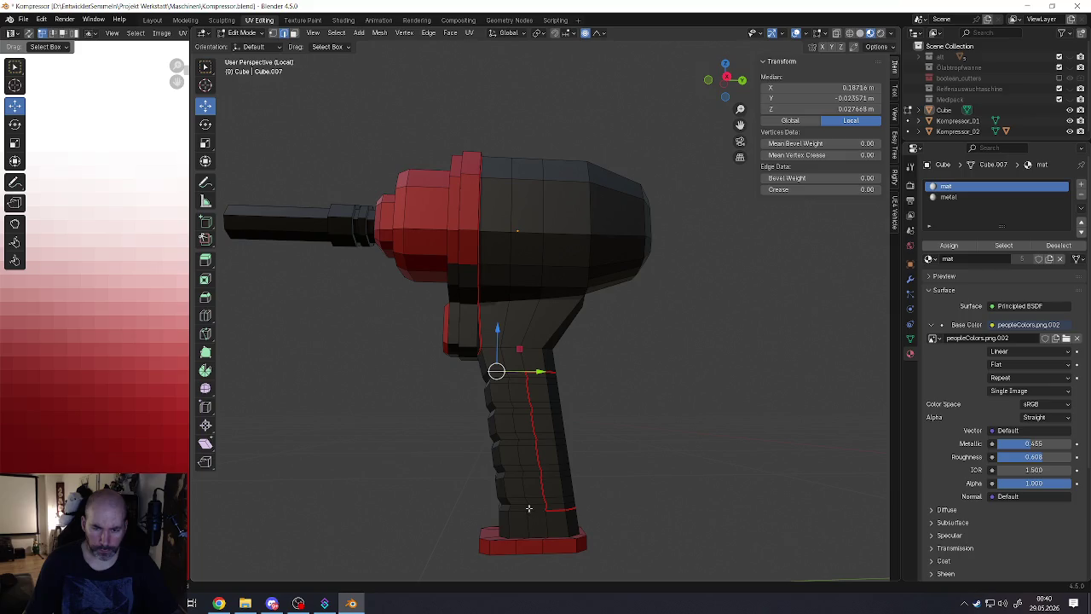
Step: Select the edges along the bottom and back of the grip
left_click(529, 508, "ctrl")
mouse_move(451, 473)
middle_mouse_down()
mouse_move(469, 480)
mouse_move(485, 523)
mouse_move(569, 499)
mouse_move(494, 512)
middle_mouse_up()
left_click(482, 524, "ctrl")
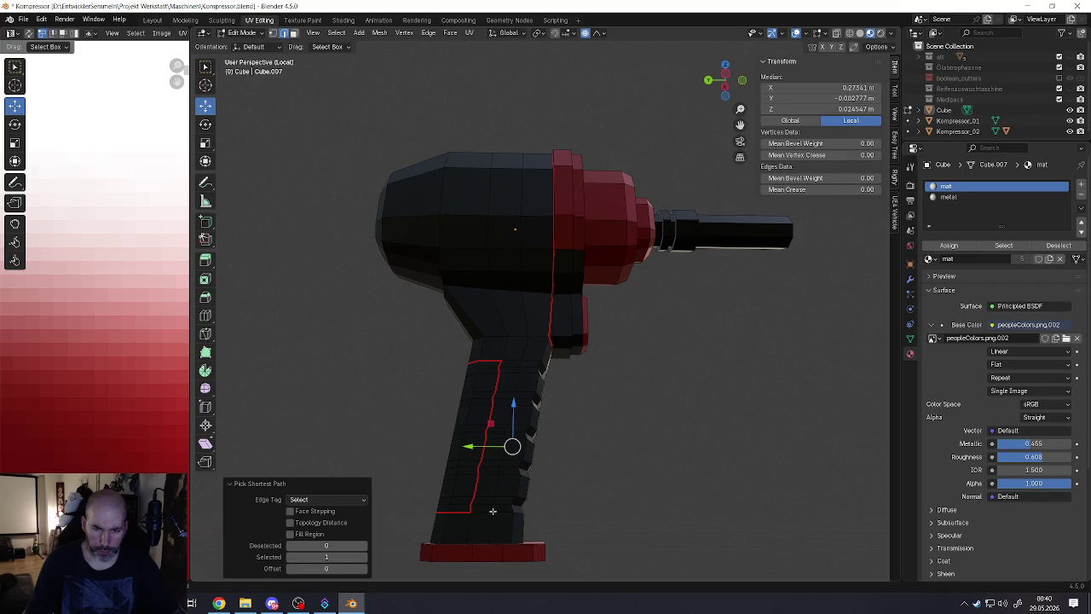
left_click(495, 511, "ctrl")
left_click(497, 484, "ctrl")
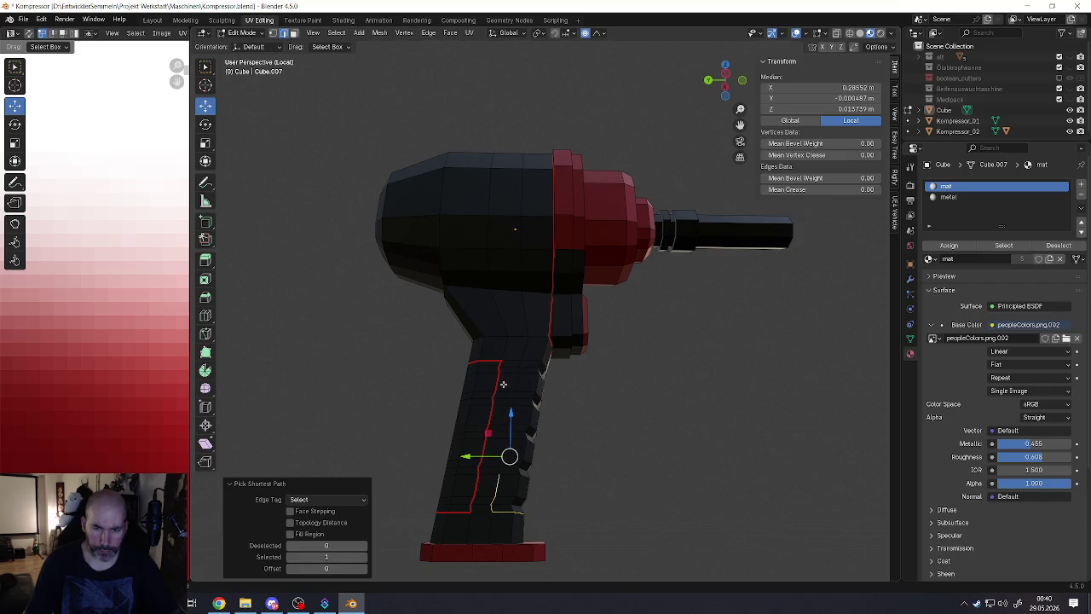
Step: Extend the edge path up and around the grip and mark it as a seam
left_click(522, 362, "ctrl")
scroll(521, 362, "up", 3)
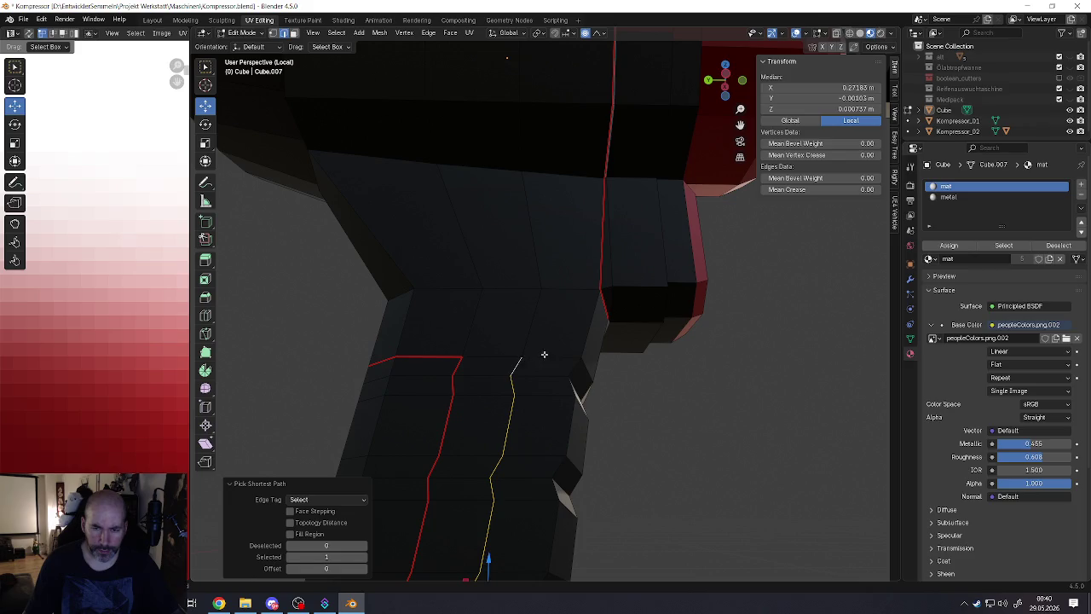
left_click(544, 354, "ctrl")
middle_click_drag(543, 354, 412, 372)
left_click(484, 381, "ctrl")
scroll(484, 381, "down", 5)
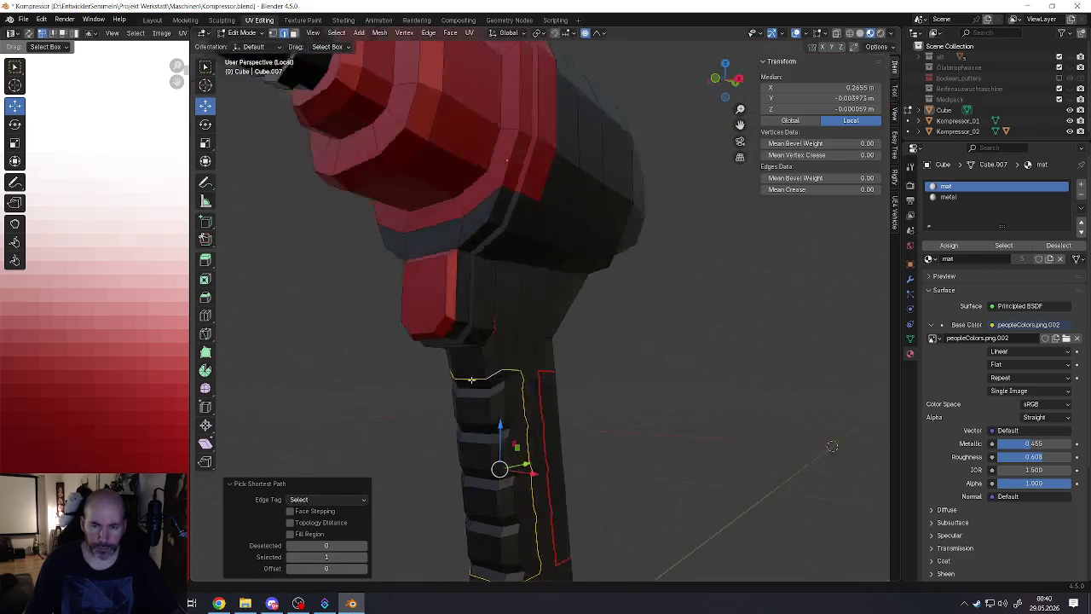
middle_click_drag(485, 381, 479, 424)
right_click(500, 443)
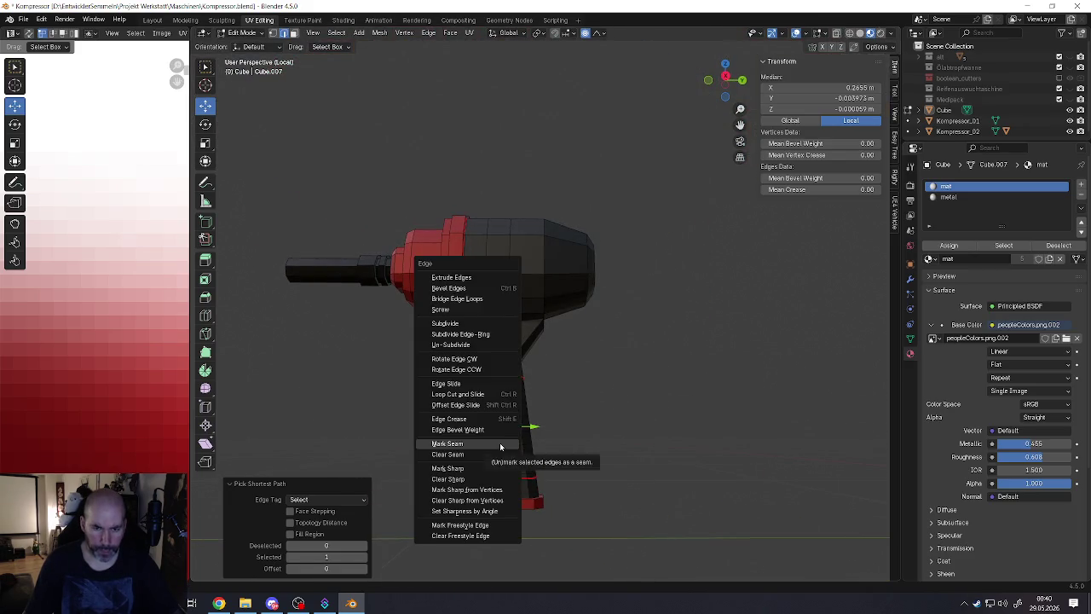
left_click(499, 443)
scroll(470, 432, "up", 2)
Step: Switch to face select and pick the linked grip faces bounded by the seams
key("3")
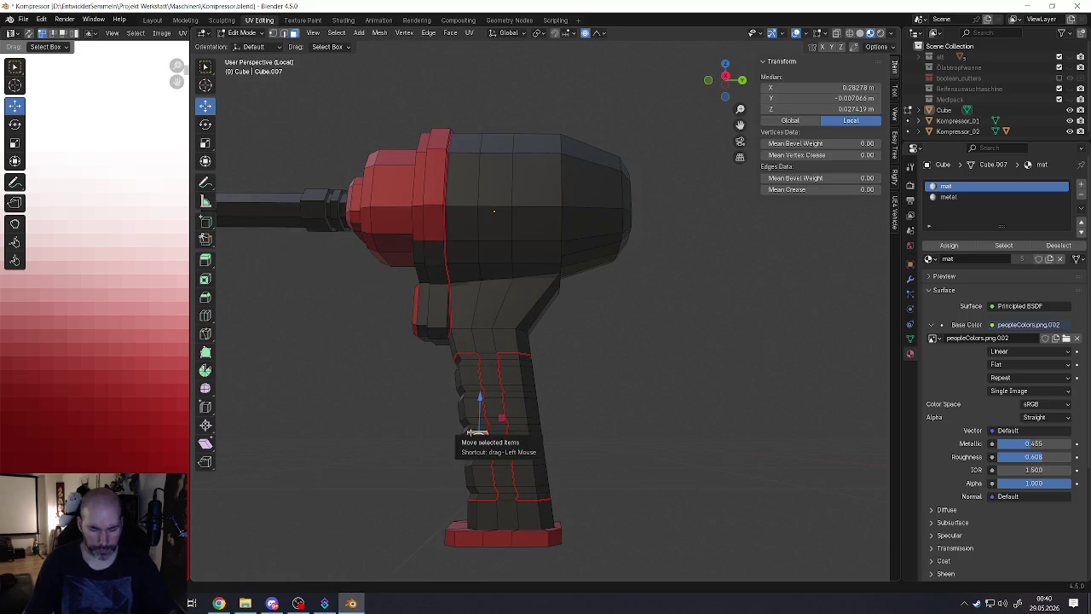
key("l")
scroll(128, 375, "down", 4)
scroll(127, 375, "down", 3)
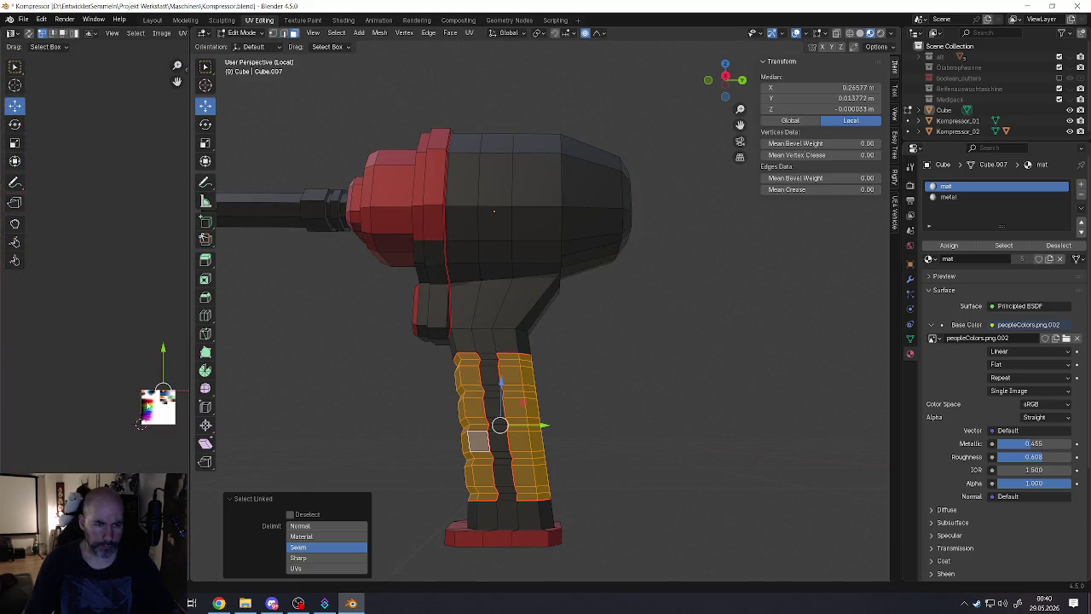
Step: Add a base face to the selection and drag the grip UV island onto the red colours
scroll(128, 375, "up", 2)
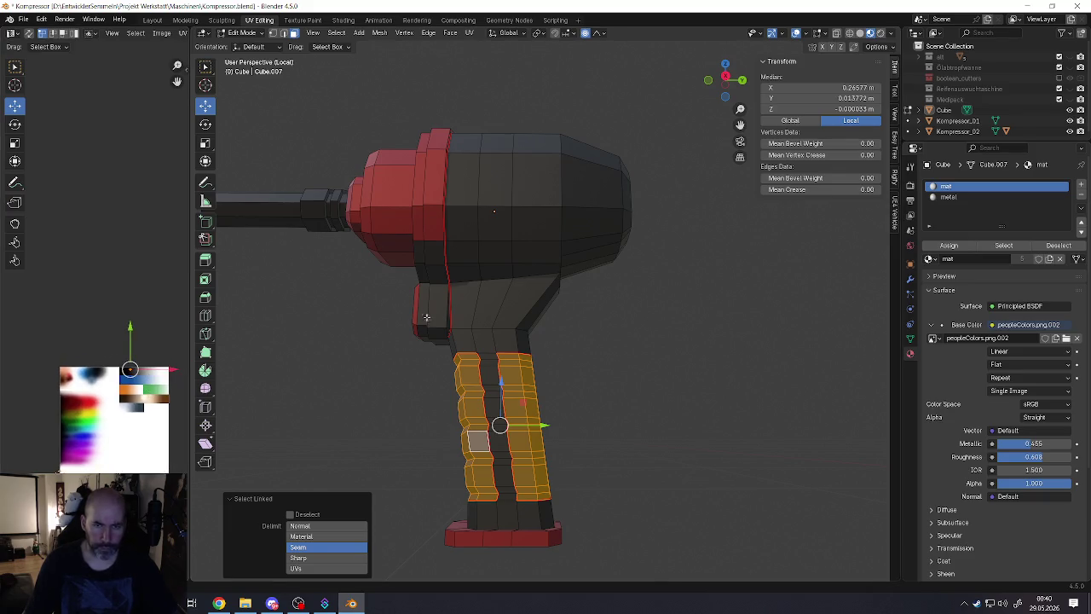
left_click(479, 533, "shift")
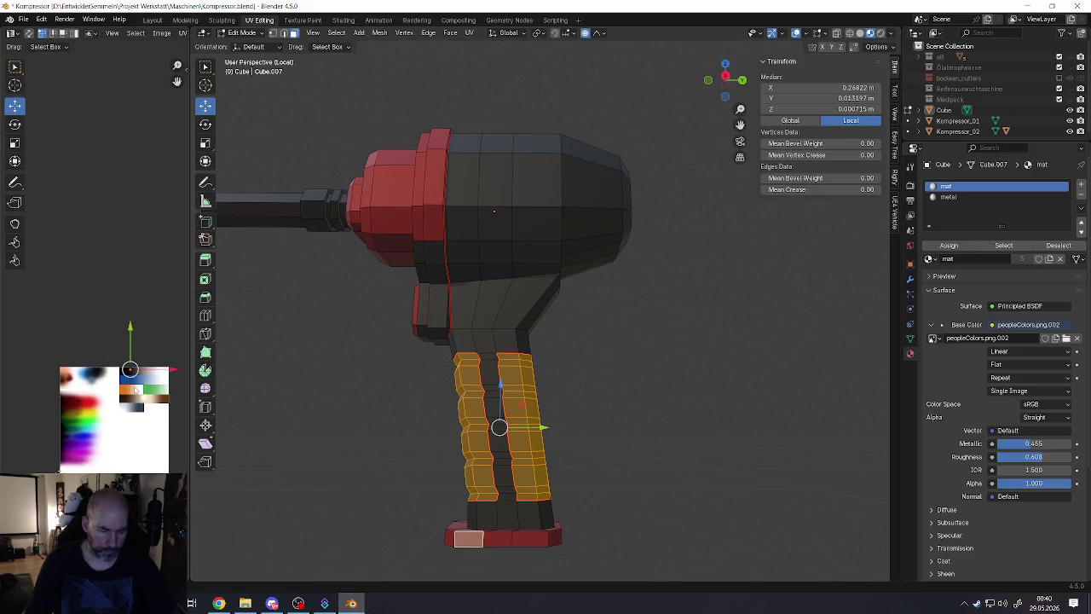
left_click_drag(158, 401, 98, 407)
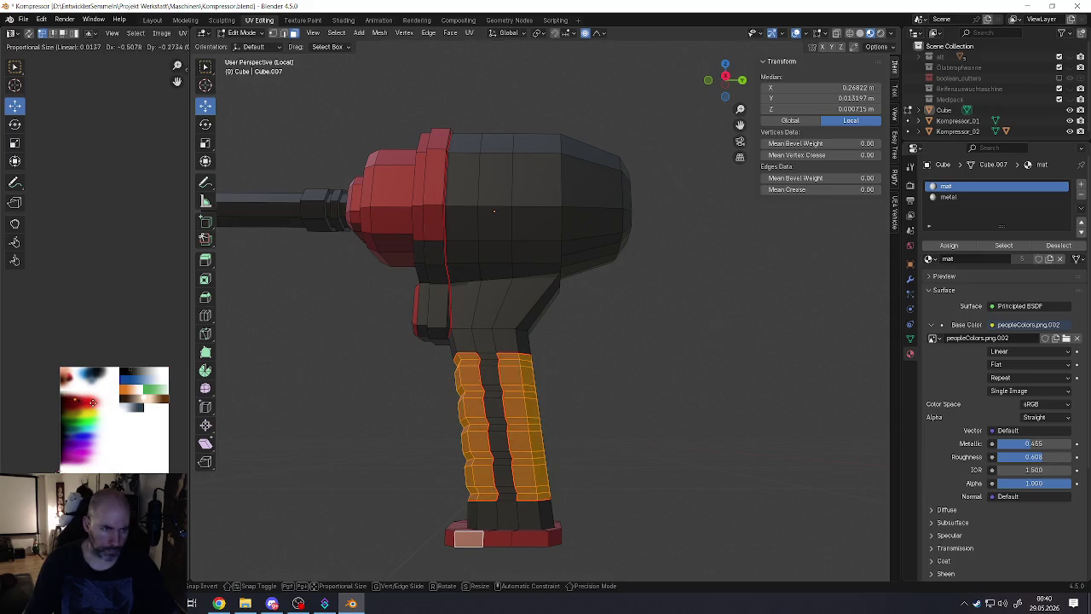
scroll(98, 408, "up", 2)
scroll(98, 408, "up", 3)
scroll(133, 399, "up", 1)
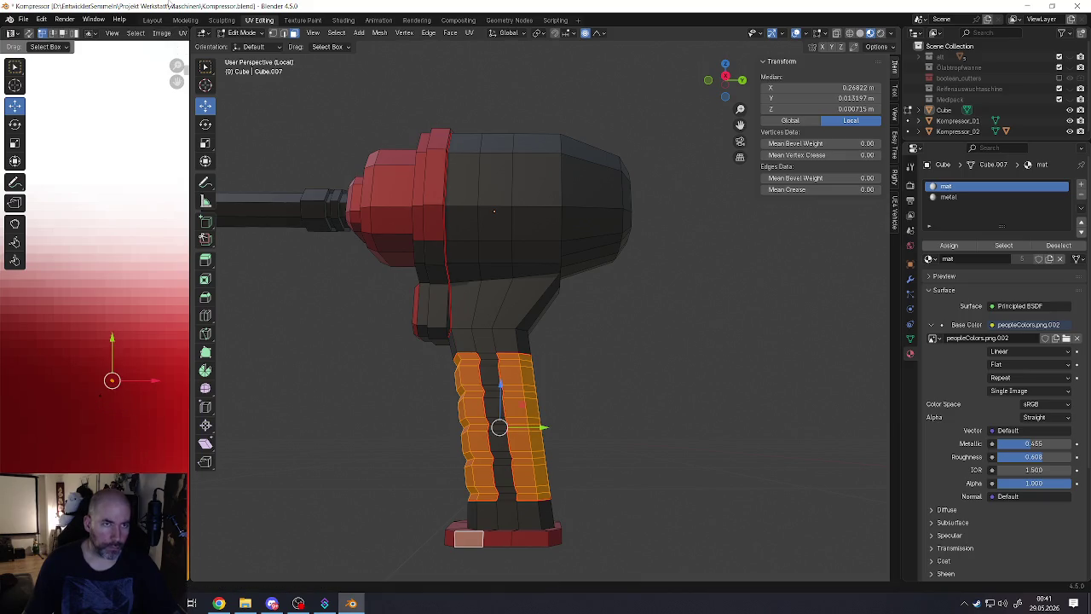
scroll(106, 35, "down", 5)
scroll(107, 51, "up", 2)
scroll(106, 37, "up", 3)
scroll(106, 37, "up", 2)
scroll(117, 301, "down", 2)
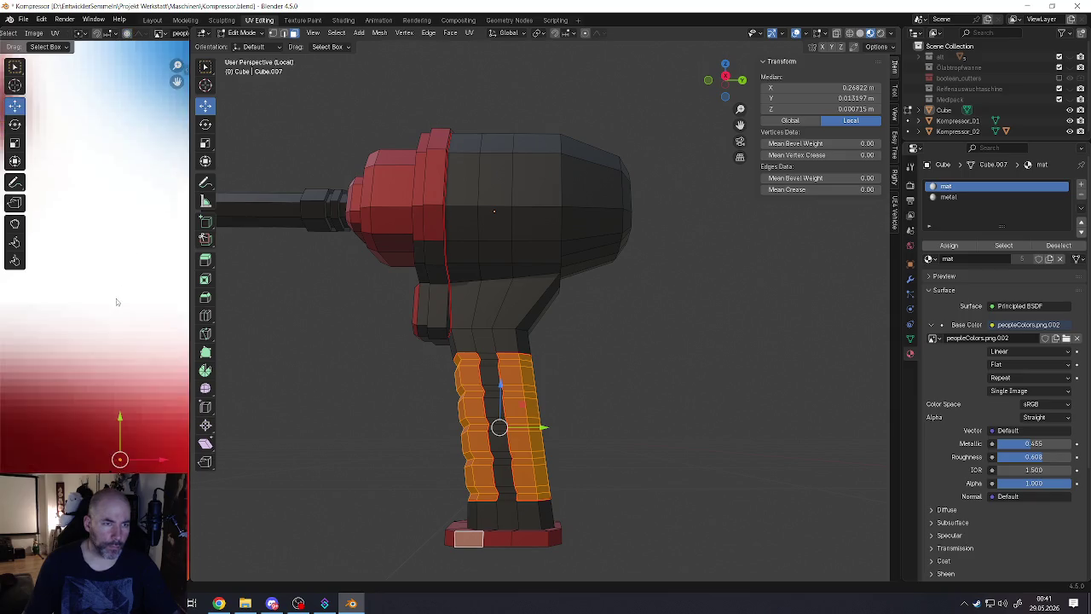
scroll(116, 324, "down", 3)
scroll(117, 350, "up", 4)
Step: Scale down the grip UVs, reposition them on red, and return to Object Mode
key("s")
left_click(101, 332)
key("g")
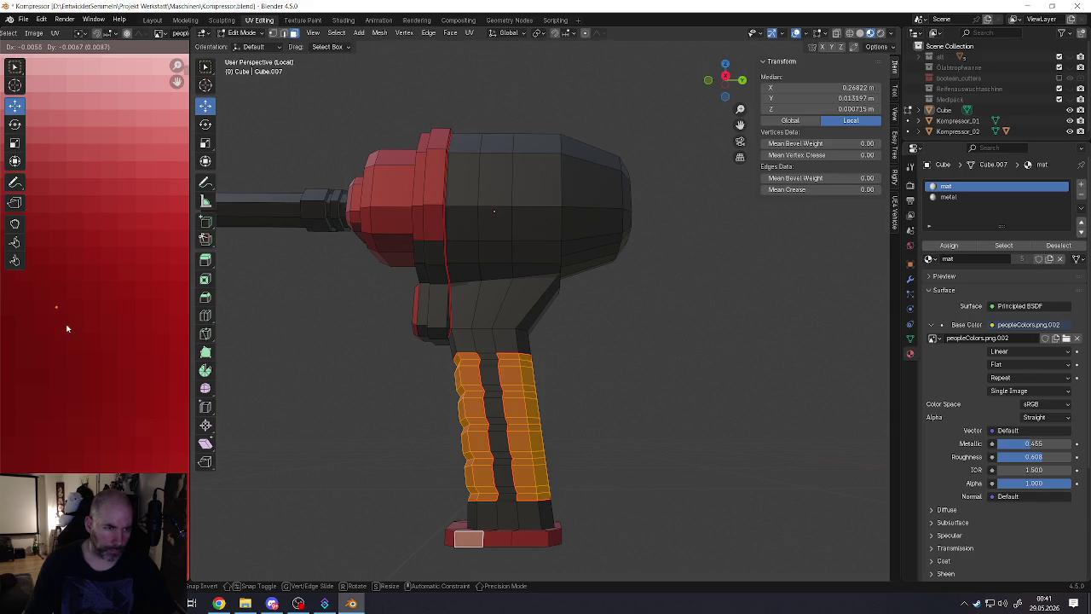
left_click(67, 328)
key("Tab")
scroll(477, 400, "down", 3)
scroll(469, 406, "down", 3)
middle_click_drag(499, 416, 490, 415)
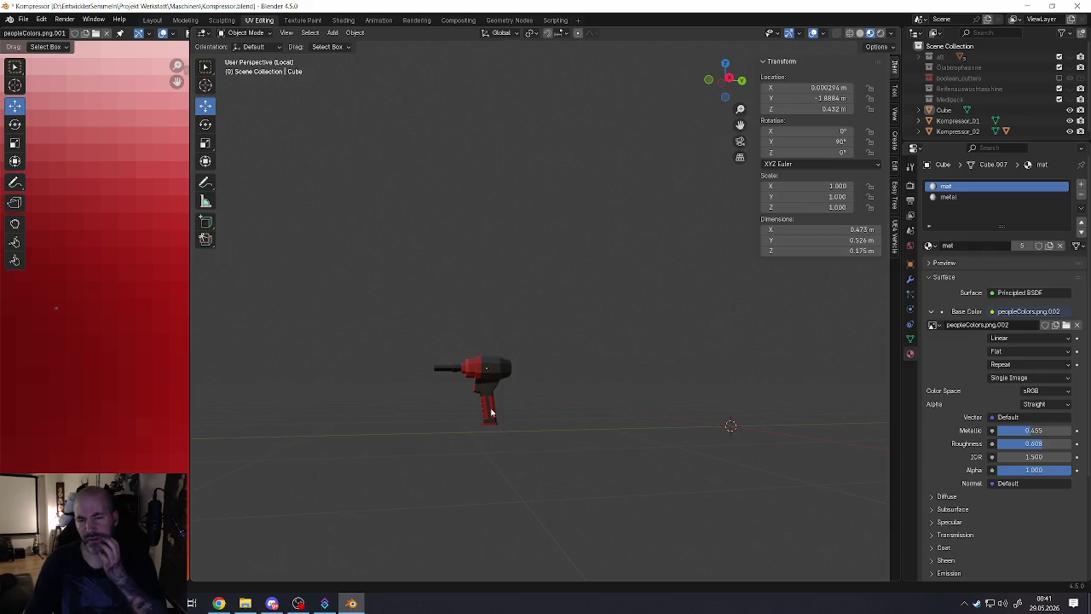
Step: Re-enter Edit Mode and select the faces of the right grip strip
scroll(491, 412, "up", 6)
scroll(503, 406, "up", 5)
key("Tab")
scroll(503, 401, "down", 5)
scroll(499, 366, "up", 6)
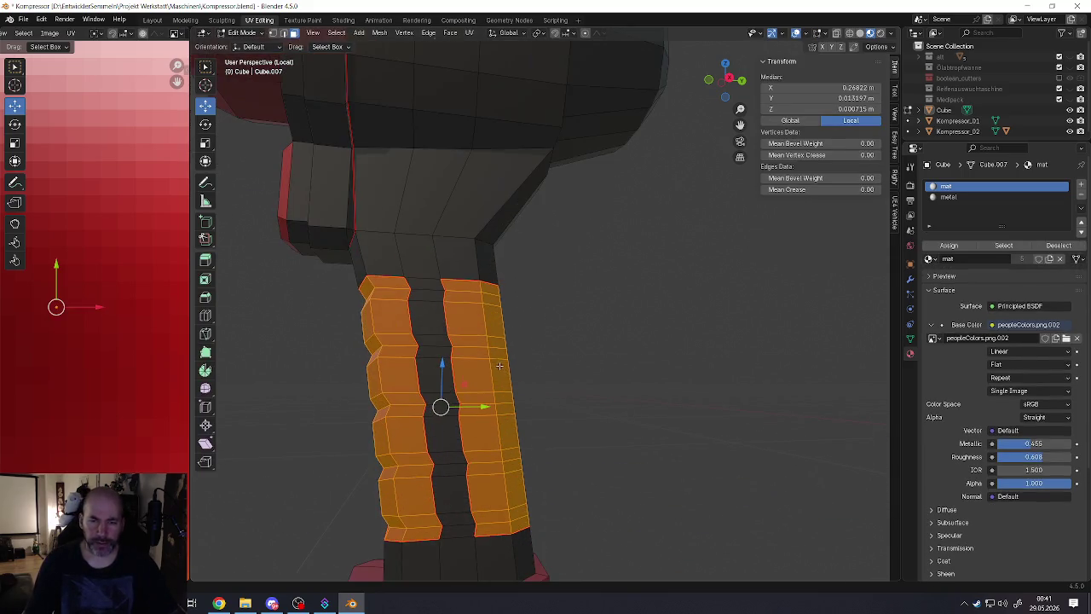
left_click(461, 287)
left_click(493, 528, "ctrl")
middle_click_drag(494, 527, 407, 373)
Step: Add the left grip strip and the face above it to the selection
left_click(405, 286, "shift")
mouse_move(416, 417)
middle_mouse_down()
mouse_move(414, 506)
mouse_move(475, 444)
middle_mouse_up()
left_click(399, 513, "ctrl")
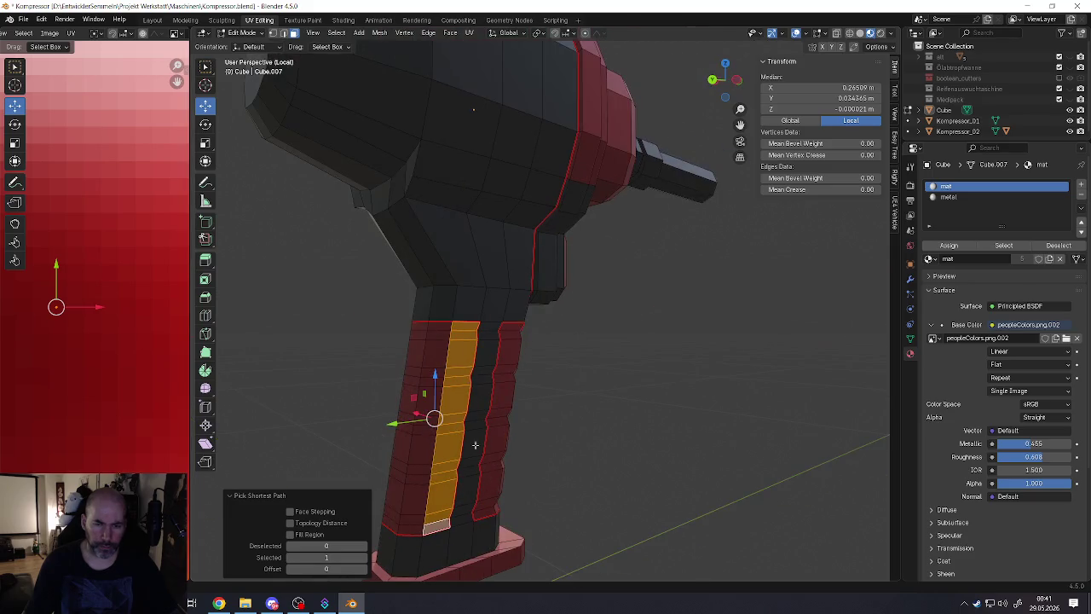
left_click(467, 318, "shift")
scroll(77, 418, "down", 3)
scroll(77, 418, "down", 3)
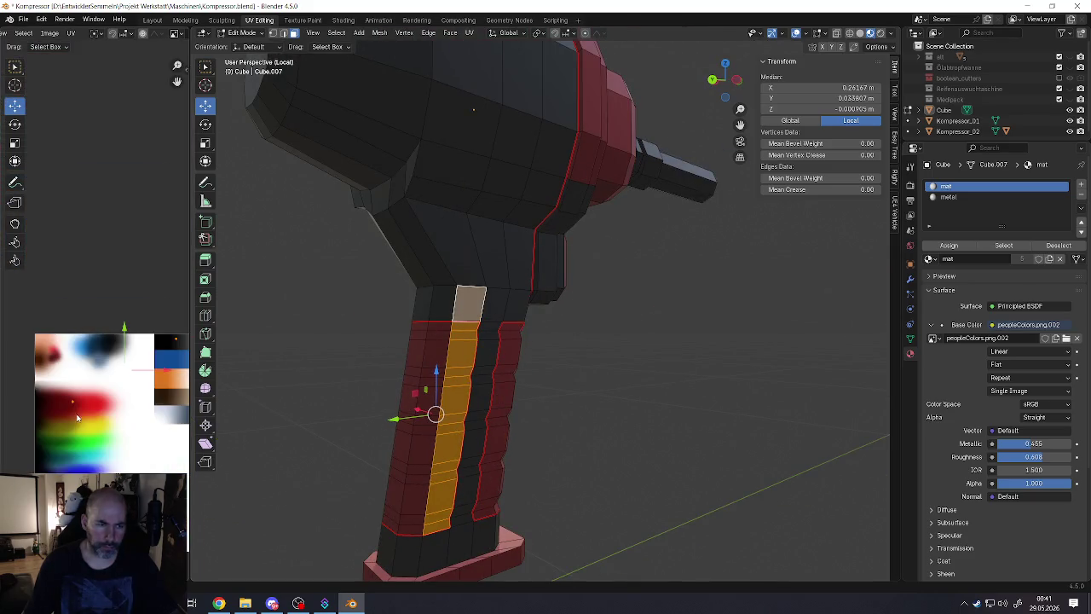
scroll(72, 401, "up", 2)
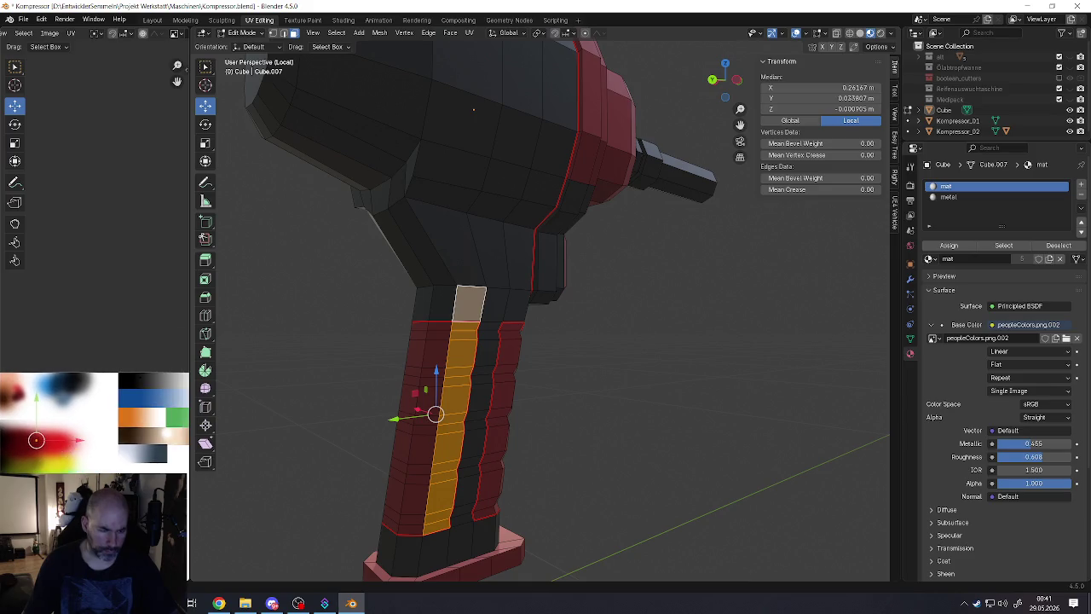
Step: Move the strips' UVs onto the dark colour and return to Object Mode
key("g")
left_click(155, 416)
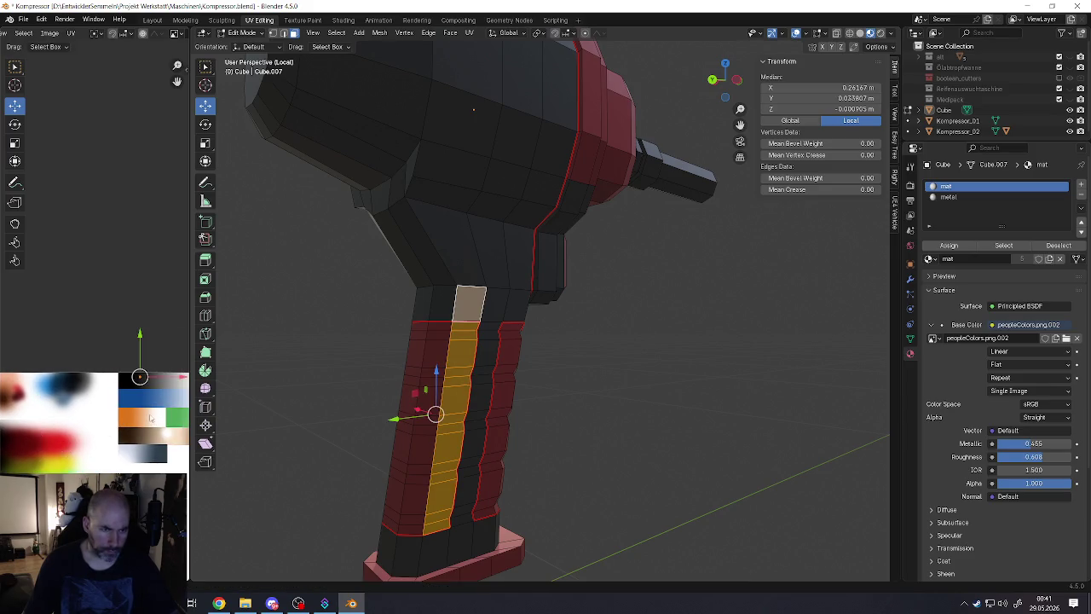
scroll(139, 370, "up", 3)
scroll(135, 375, "up", 3)
key("g")
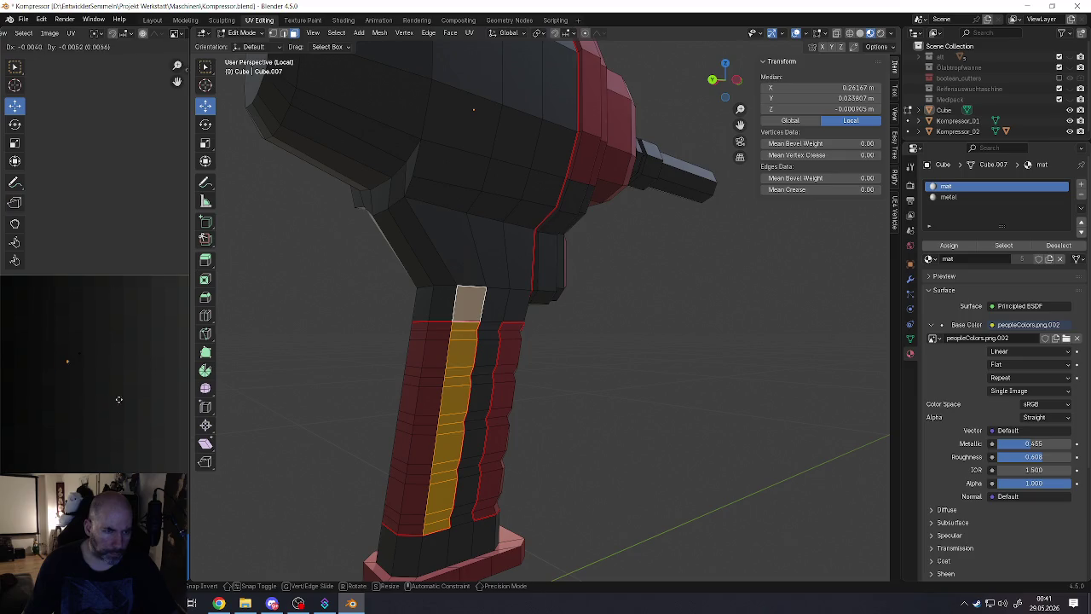
left_click(127, 392)
key("Tab")
scroll(494, 456, "down", 5)
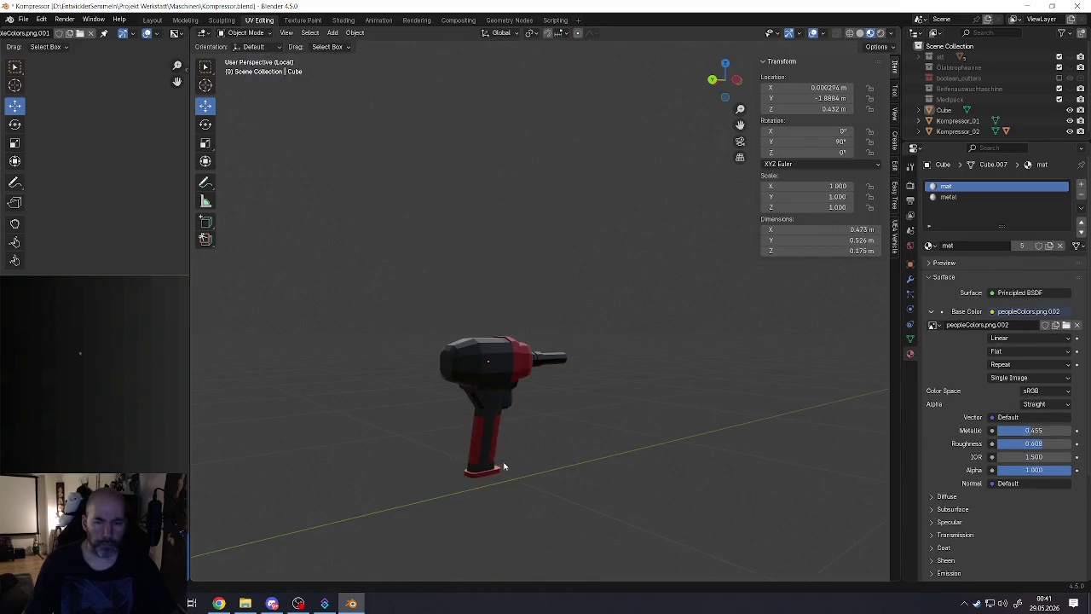
mouse_move(508, 451)
middle_mouse_down()
mouse_move(431, 438)
mouse_move(453, 440)
middle_mouse_up()
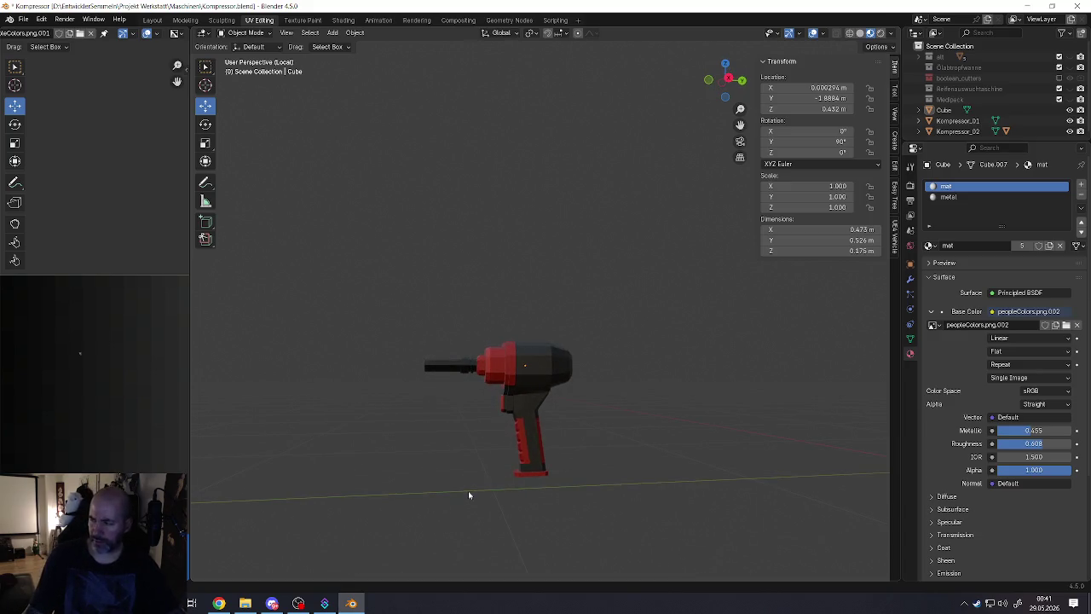
scroll(522, 443, "up", 6)
scroll(574, 363, "up", 4)
scroll(512, 401, "down", 4)
Step: Re-enter Edit Mode and select a face path down the handle
mouse_move(511, 401)
middle_mouse_down()
mouse_move(440, 399)
mouse_move(483, 407)
middle_mouse_up()
key("Tab")
scroll(483, 408, "up", 2)
mouse_move(527, 375)
middle_mouse_down()
mouse_move(517, 370)
mouse_move(536, 369)
middle_mouse_up()
left_click(516, 366)
left_click(485, 366)
left_click(497, 490, "ctrl")
Step: Select a face strip on the handle's opposite side and move its UVs onto the dark colour
middle_click_drag(522, 459, 489, 394)
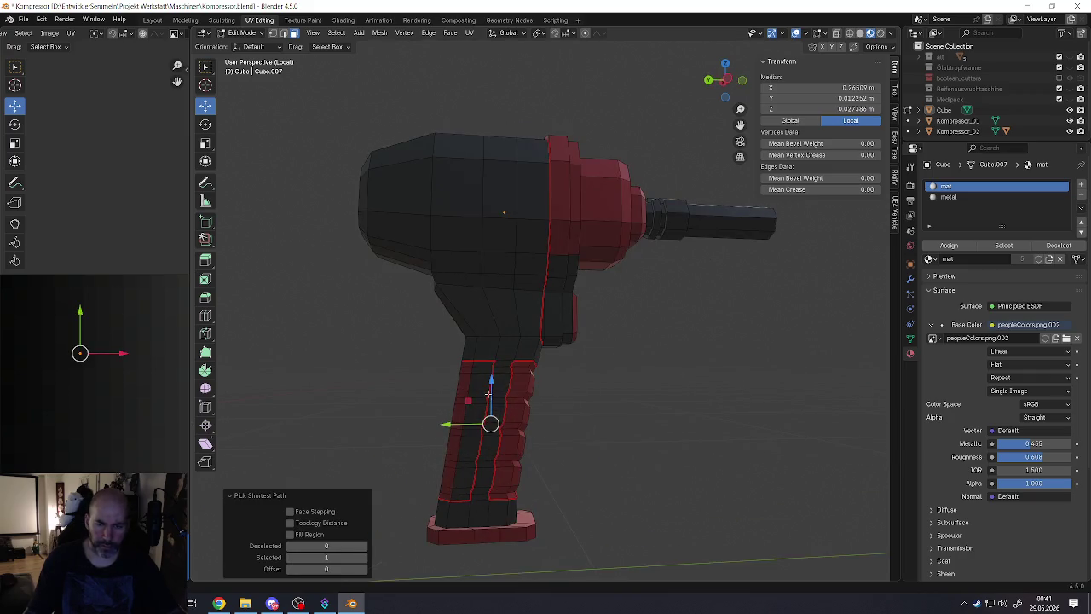
left_click(503, 364, "shift")
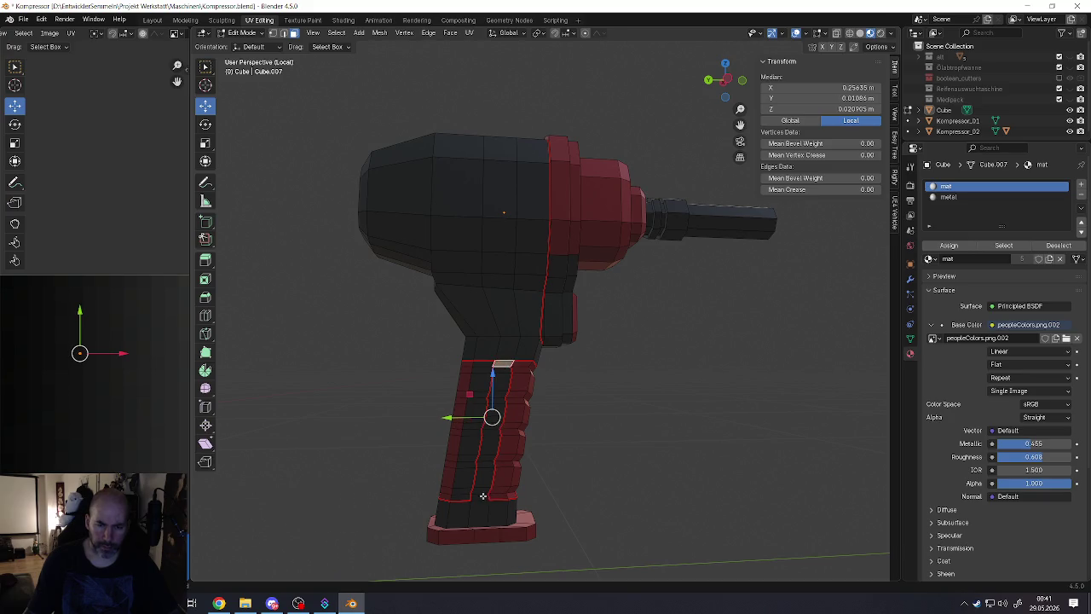
left_click(482, 495, "ctrl")
left_click(502, 478, "shift")
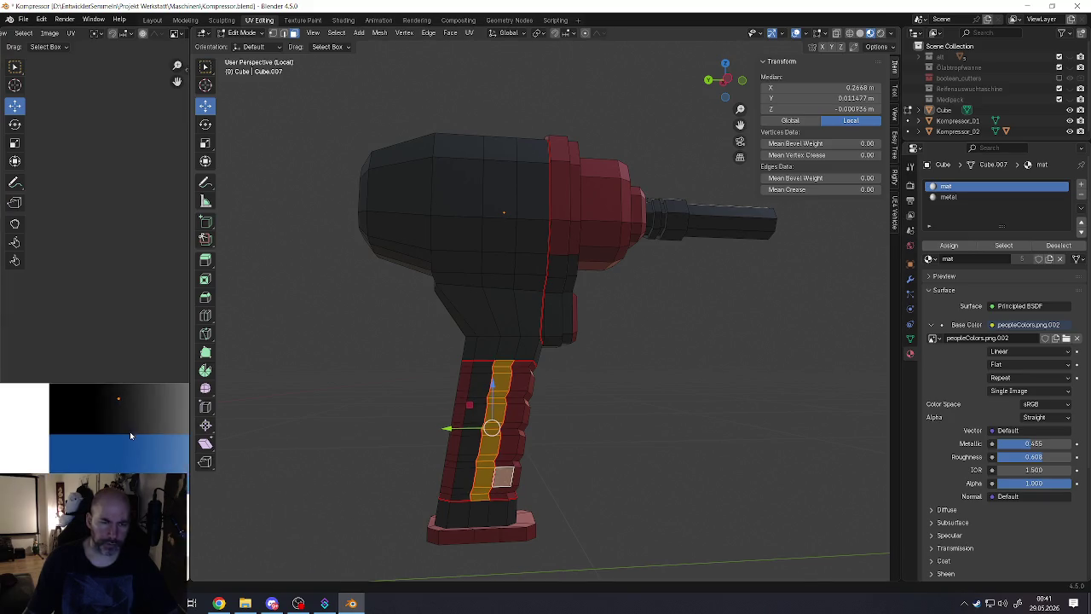
middle_click_drag(130, 436, 158, 399)
scroll(136, 424, "down", 3)
scroll(136, 423, "down", 2)
key("g")
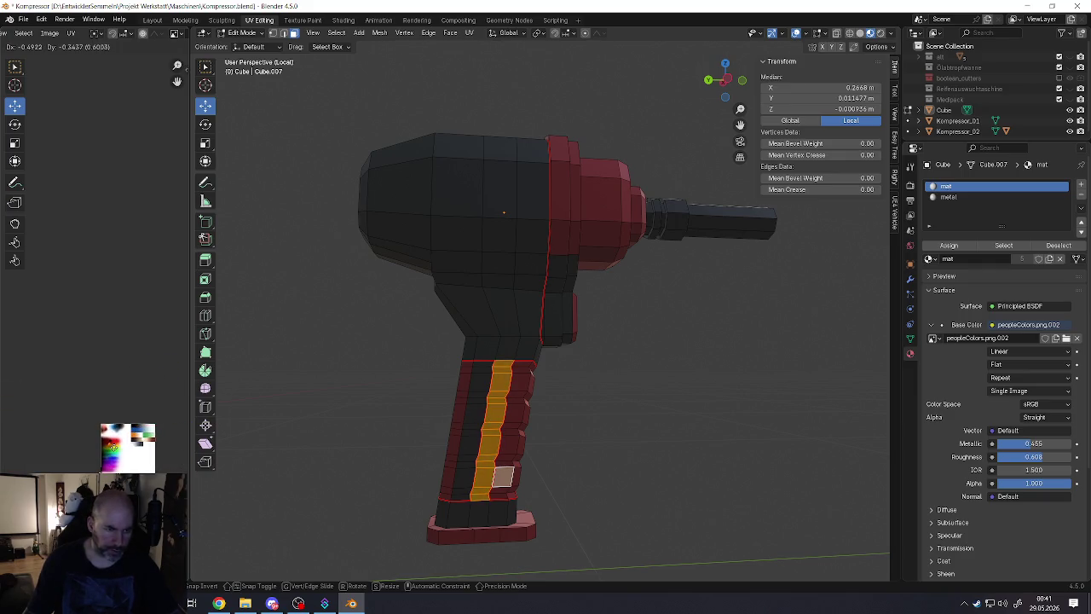
scroll(113, 446, "up", 2)
scroll(113, 443, "up", 4)
scroll(115, 443, "up", 3)
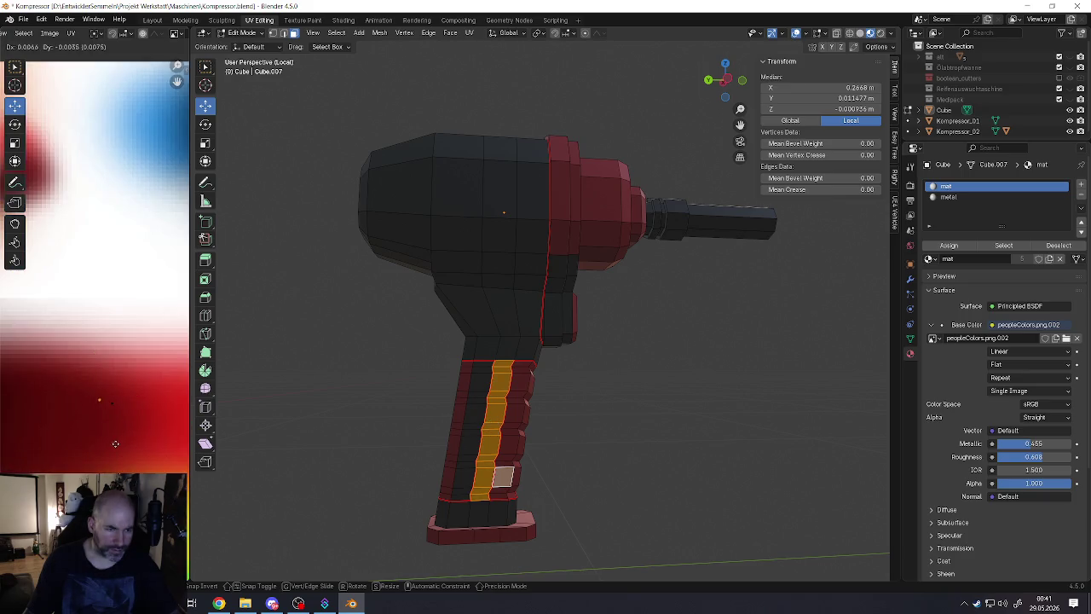
left_click(121, 445)
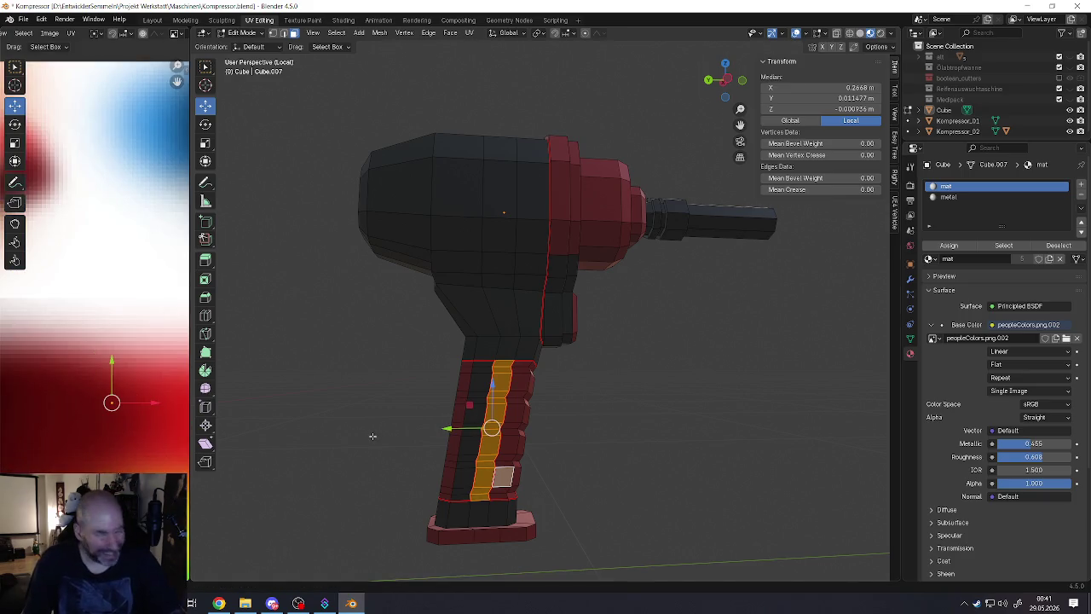
Step: Return to Object Mode and save the wrench as Kompressor.blend
key("Tab")
key("ctrl+s")
middle_click_drag(373, 435, 468, 418)
scroll(287, 429, "up", 2)
scroll(499, 397, "up", 2)
scroll(472, 418, "up", 3)
Step: Re-enter Edit Mode and select a grip face to start a new strip
key("Tab")
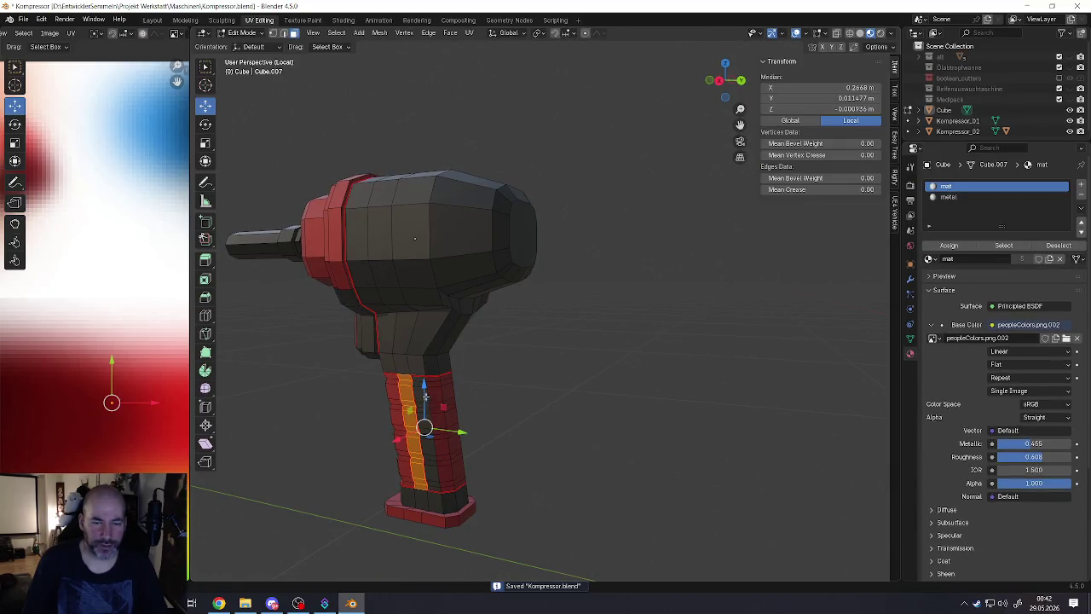
middle_click_drag(444, 397, 433, 388)
left_click(433, 383)
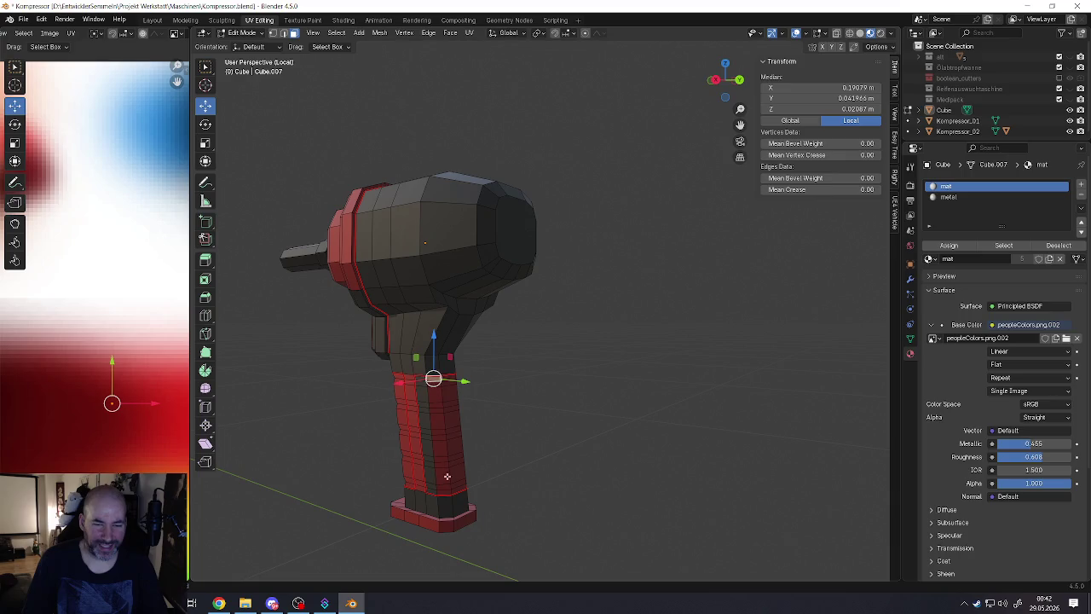
Step: Select the vertical strip of grip faces plus the face above it
left_click(443, 488, "ctrl")
middle_click_drag(444, 488, 429, 417)
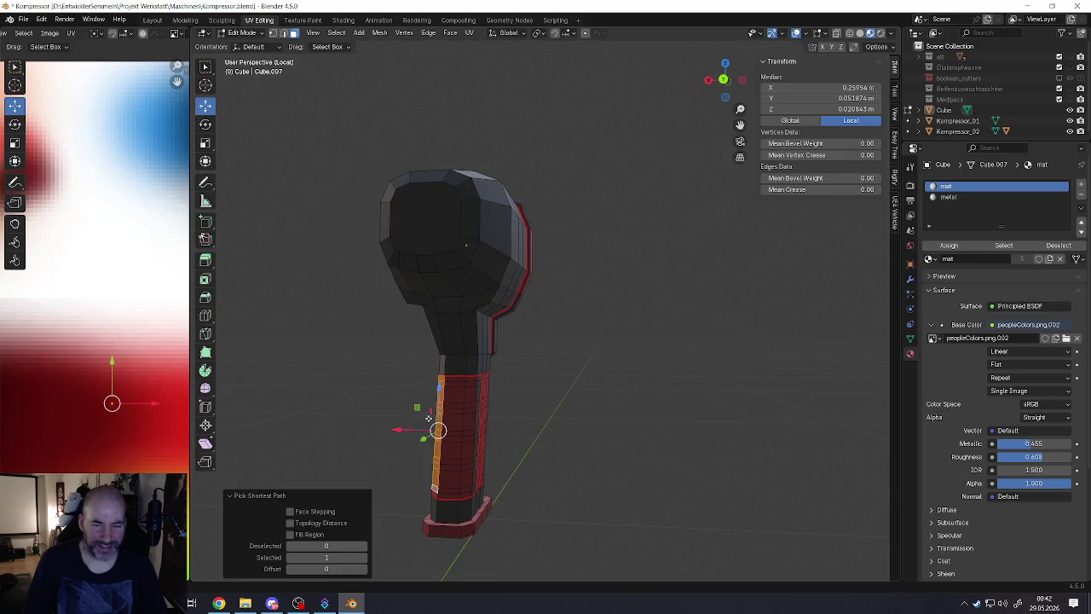
left_click(456, 381, "shift")
left_click(449, 494, "ctrl")
middle_click_drag(449, 495, 461, 385)
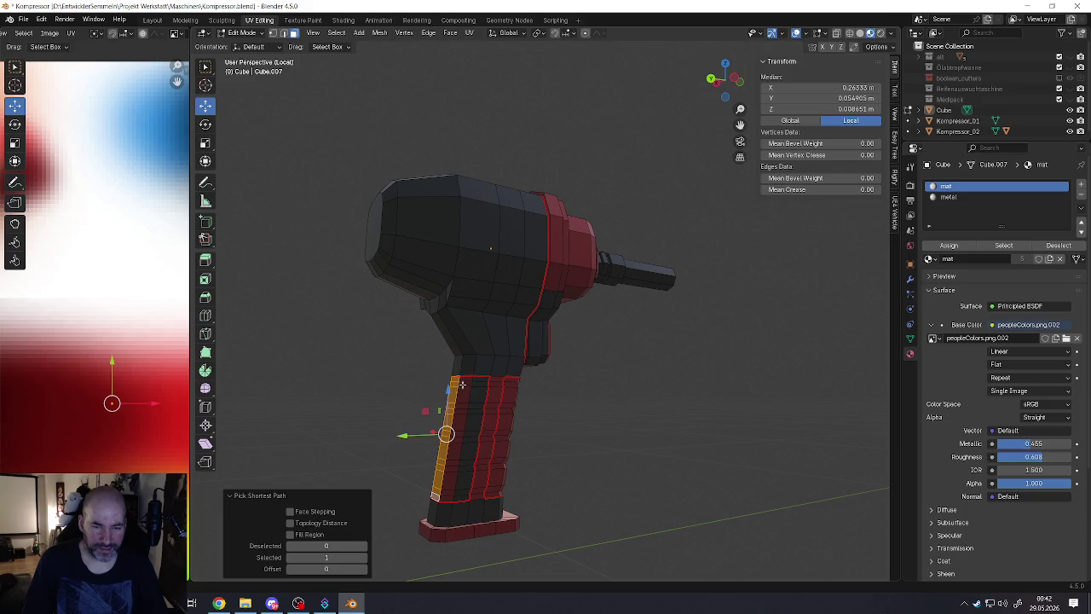
left_click(458, 494, "shift")
left_click(458, 494, "ctrl")
mouse_move(458, 494)
middle_mouse_down()
mouse_move(485, 482)
mouse_move(434, 448)
middle_mouse_up()
left_click(432, 496, "shift")
scroll(98, 410, "down", 5)
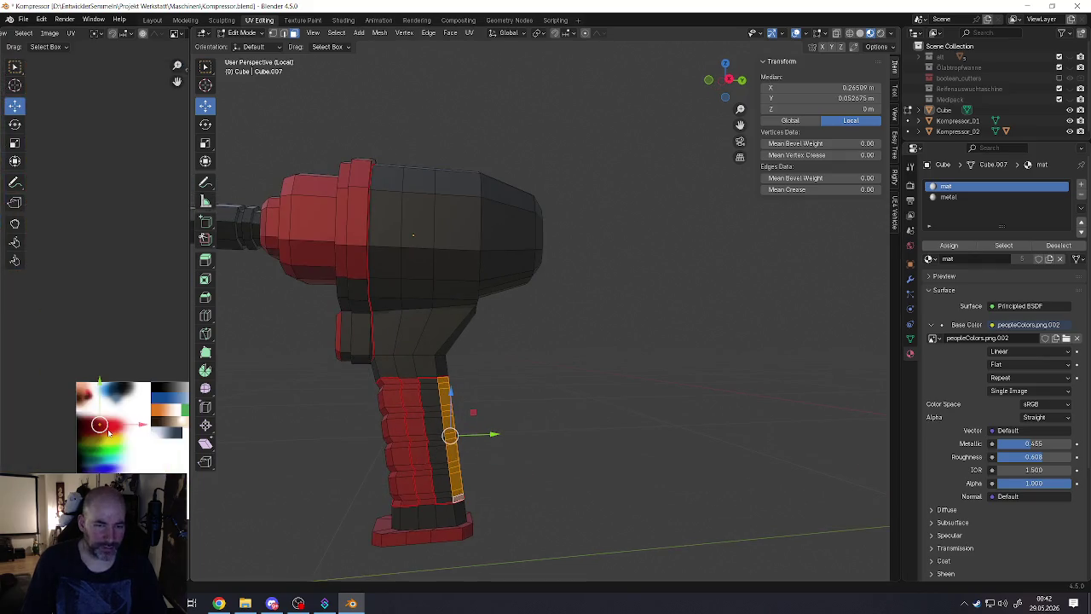
left_click(431, 360, "shift")
Step: Start moving the strip's UVs in the texture view, cancel the move, and return to Object Mode
right_click(69, 431, "shift")
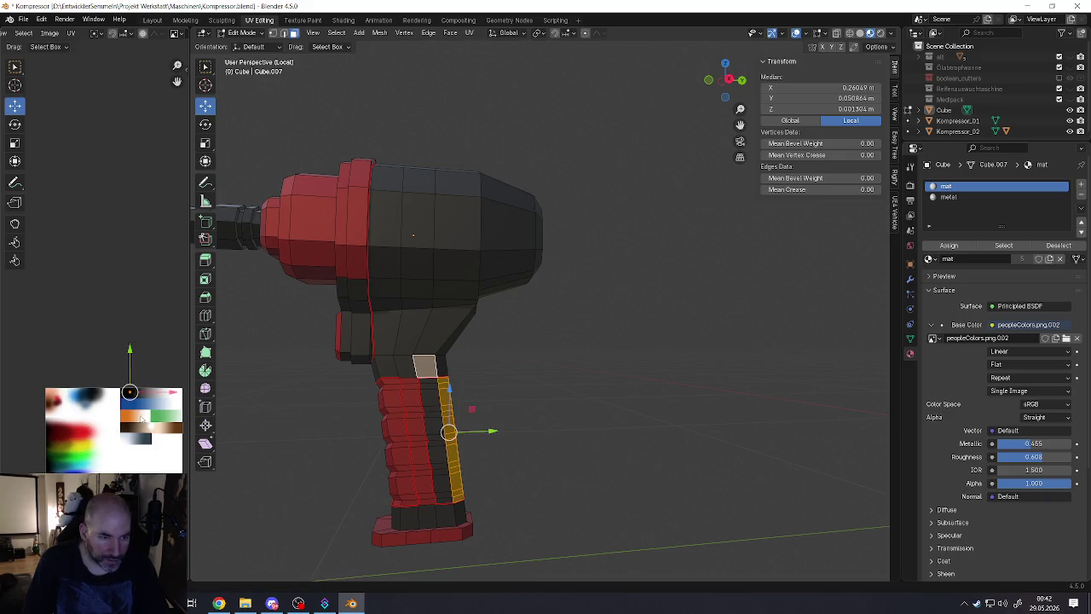
scroll(103, 418, "up", 3)
scroll(112, 402, "up", 3)
mouse_move(183, 459)
middle_mouse_down()
mouse_move(72, 450)
mouse_move(71, 434)
middle_mouse_up()
key("g")
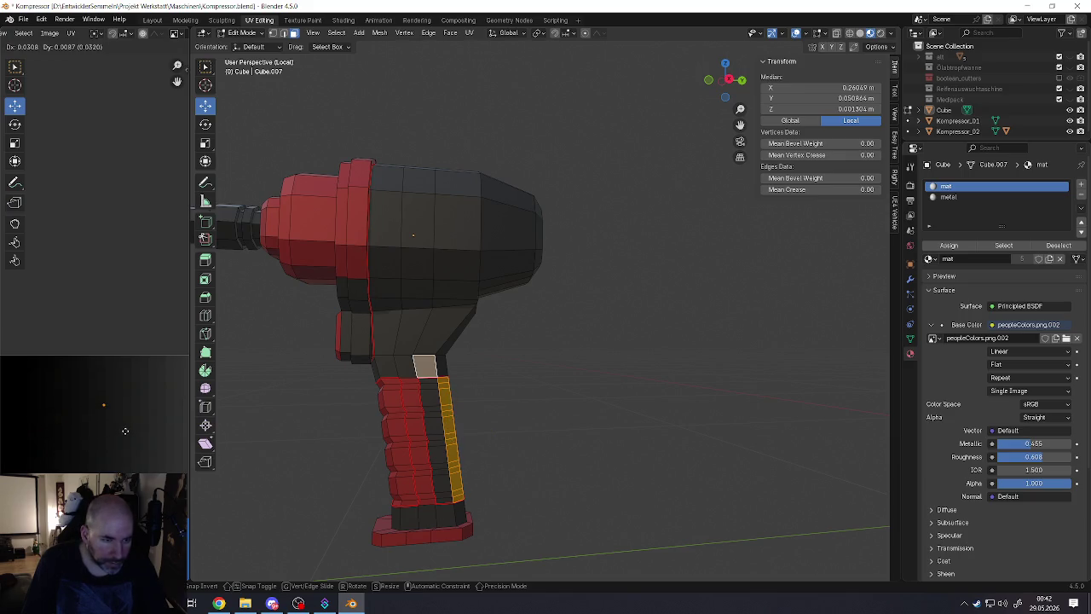
right_click(114, 419)
key("Tab")
scroll(426, 422, "down", 3)
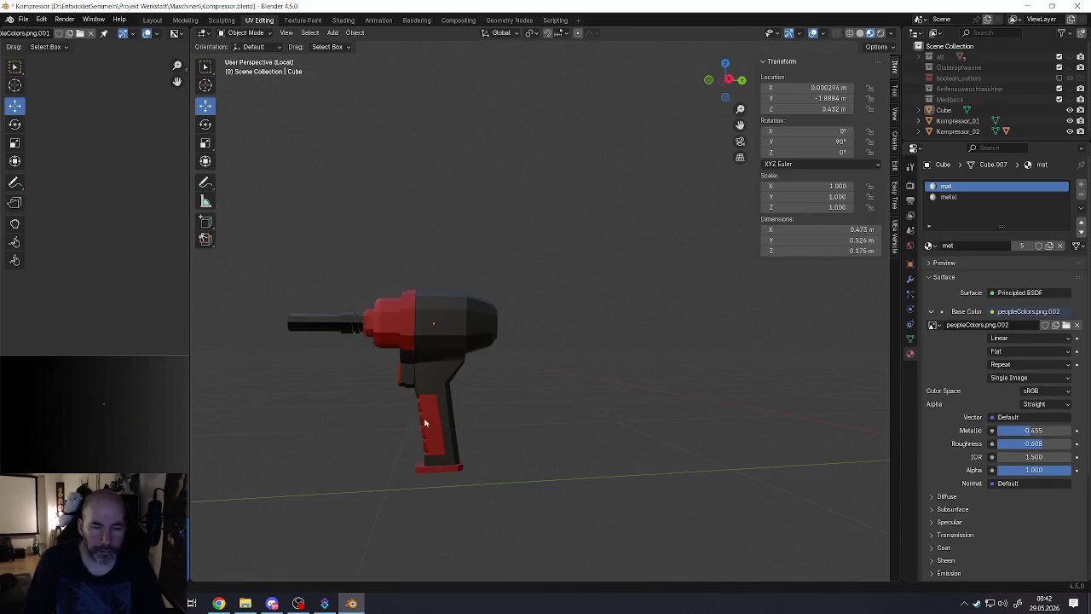
Step: Return the wrench to Edit Mode and pick a vertical face loop through the grip and body
middle_click_drag(425, 422, 498, 410)
scroll(498, 410, "down", 2)
scroll(321, 409, "down", 3)
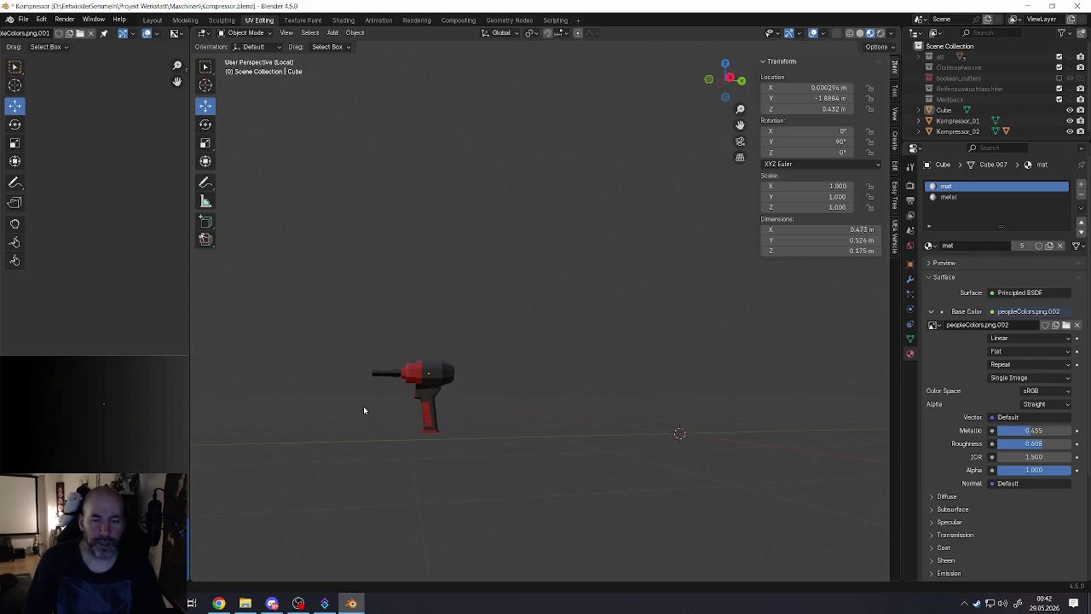
scroll(375, 412, "up", 2)
scroll(401, 414, "up", 2)
scroll(470, 409, "up", 2)
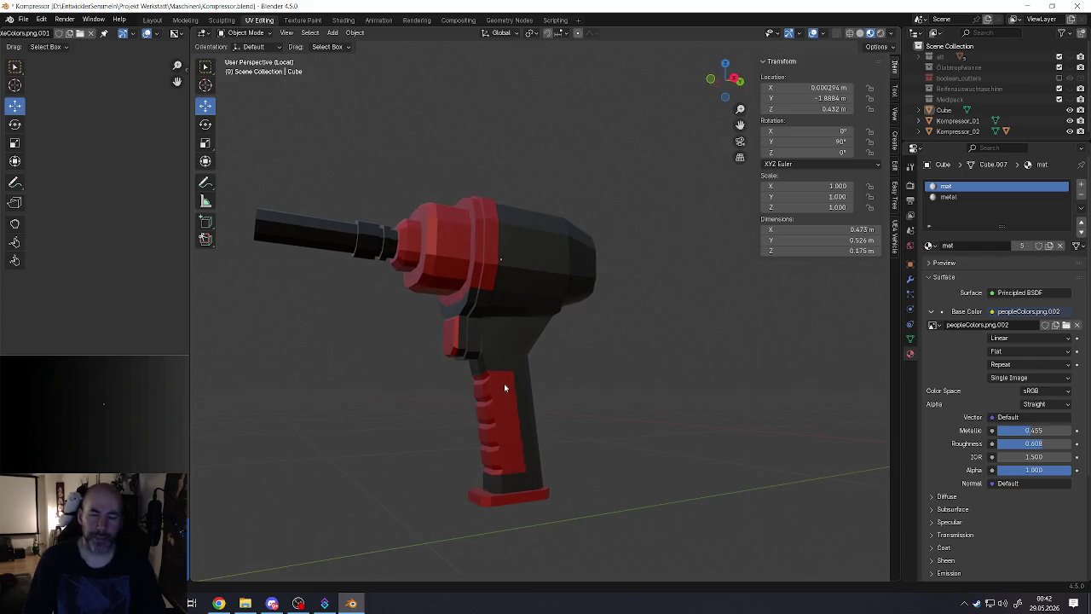
key("Tab")
scroll(508, 383, "up", 3)
middle_click_drag(508, 382, 468, 353)
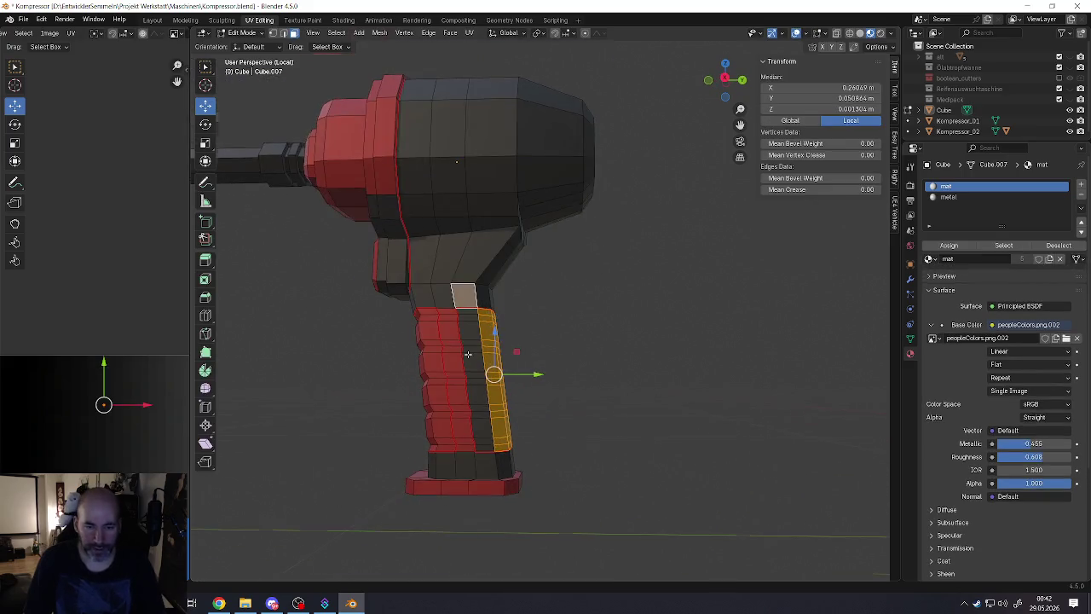
scroll(468, 354, "up", 2)
scroll(457, 383, "down", 2)
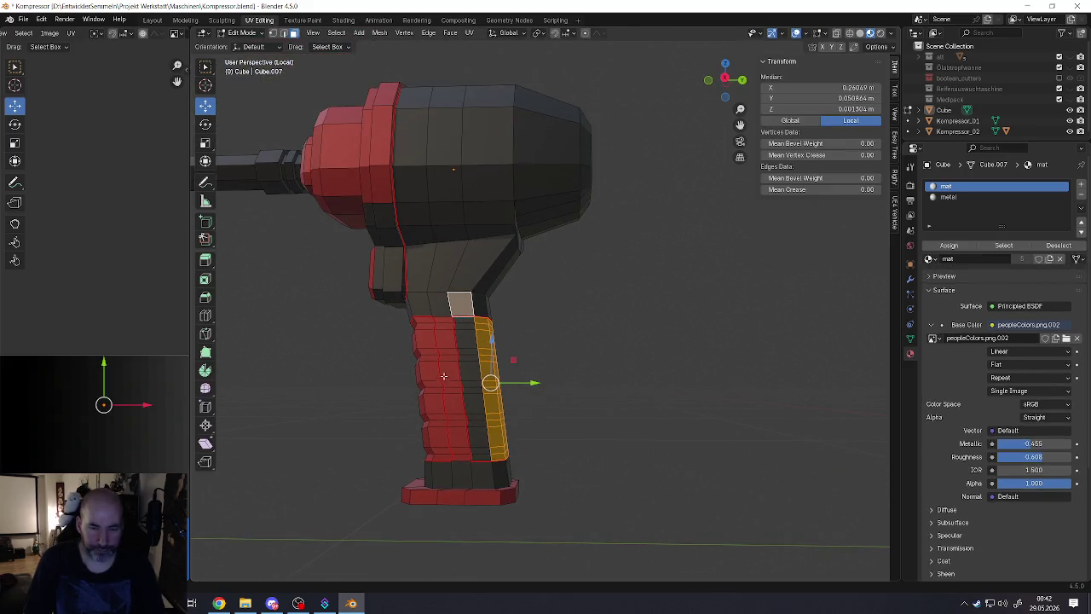
left_click(433, 326, "alt")
middle_click_drag(440, 352, 482, 372)
scroll(483, 372, "down", 3)
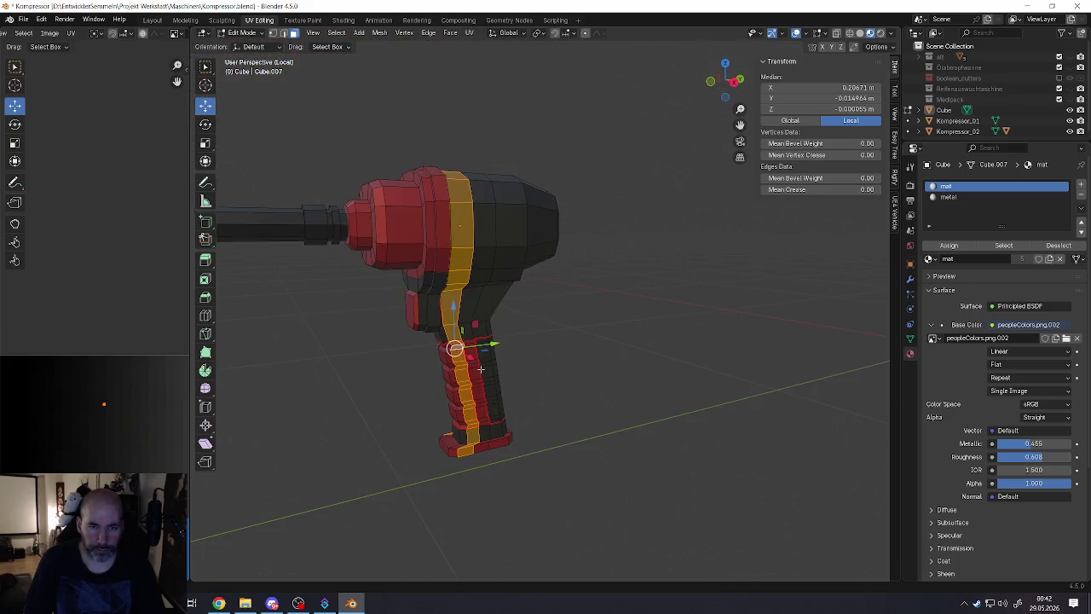
Step: Select the entire wrench mesh and bring up the Face menu, then the Edge menu
key("a")
right_click(482, 394)
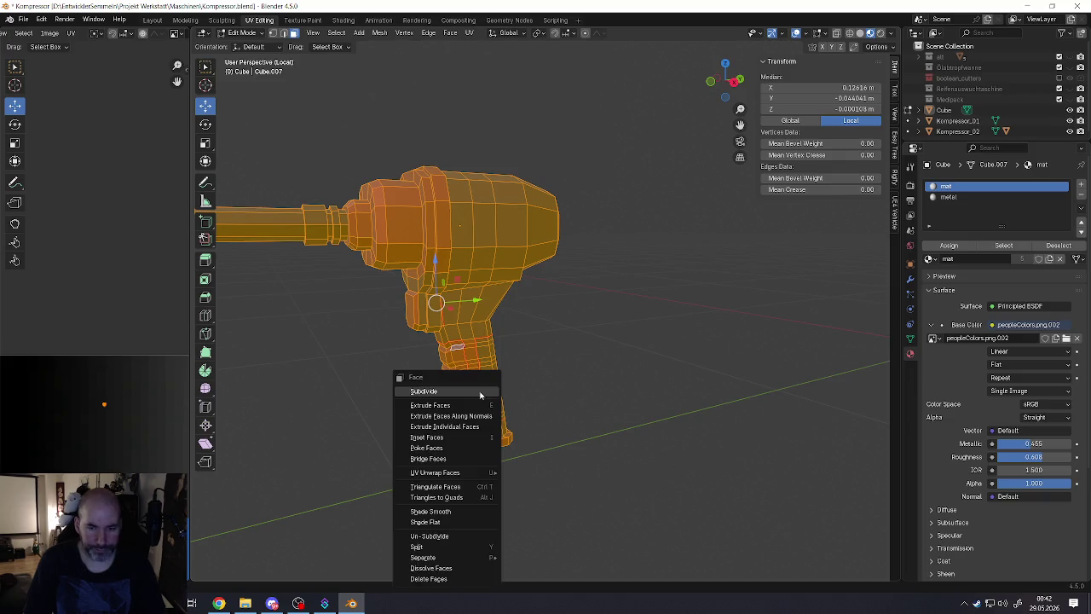
key("Escape")
key("ctrl+e")
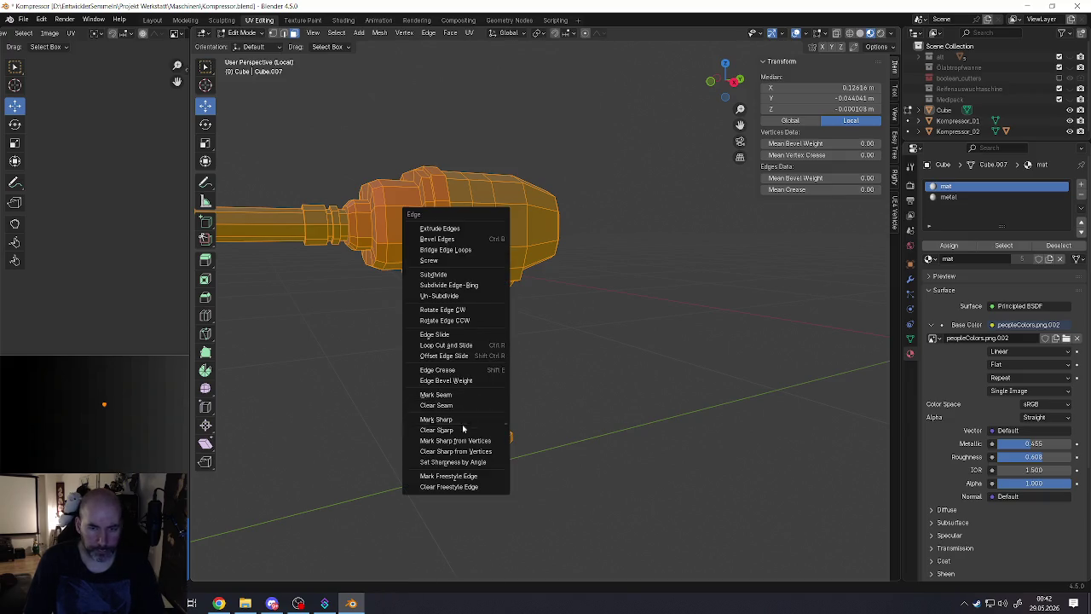
Step: Run an edge operation on the whole mesh and briefly view the wrench with material shading
left_click(442, 410)
scroll(461, 382, "up", 2)
key("Tab")
mouse_move(449, 355)
middle_mouse_down()
mouse_move(490, 375)
mouse_move(441, 365)
mouse_move(422, 335)
middle_mouse_up()
key("Tab")
Step: Select the horizontal edge loops all the way along the red grip
left_click(434, 358)
left_click(422, 335, "alt")
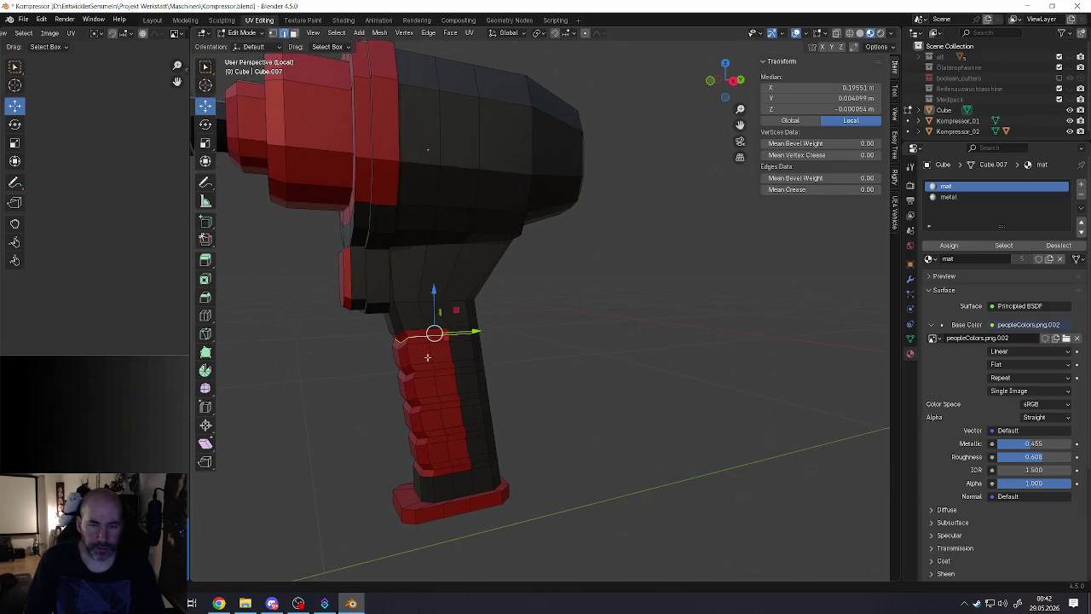
left_click(424, 370, "alt+shift")
left_click(430, 404, "alt+shift")
left_click(438, 442, "alt+shift")
left_click(443, 468, "alt+shift")
middle_click_drag(442, 468, 432, 452)
left_click(436, 472, "alt+shift")
left_click(433, 458, "alt+shift")
left_click(430, 440, "alt+shift")
left_click(431, 417, "alt+shift")
left_click(431, 402, "alt+shift")
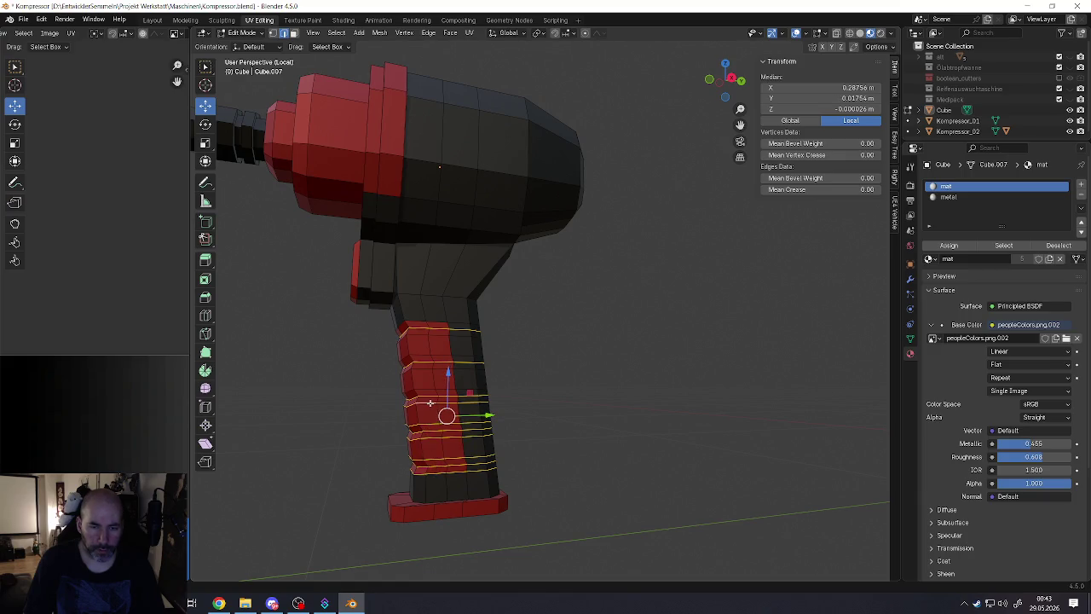
left_click(428, 390, "alt+shift")
left_click(425, 371, "alt+shift")
left_click(425, 352, "alt+shift")
left_click(419, 334, "alt+shift")
left_click(418, 323, "alt+shift")
Step: Box-select the remaining grip edge loops from the back and side
middle_click_drag(418, 323, 457, 342)
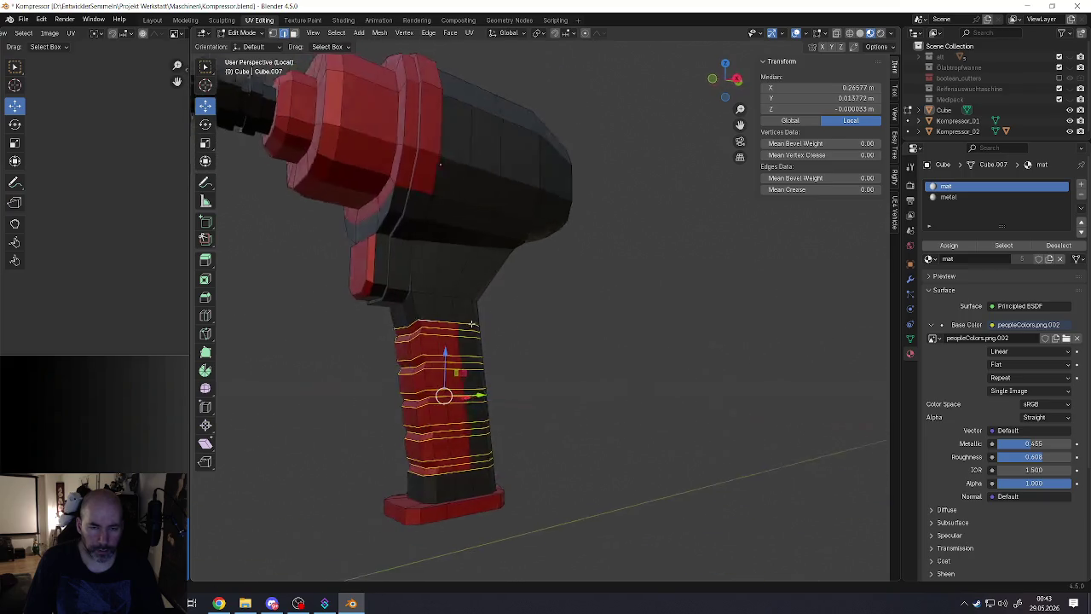
scroll(386, 324, "up", 3)
key("b")
left_click_drag(395, 307, 464, 582)
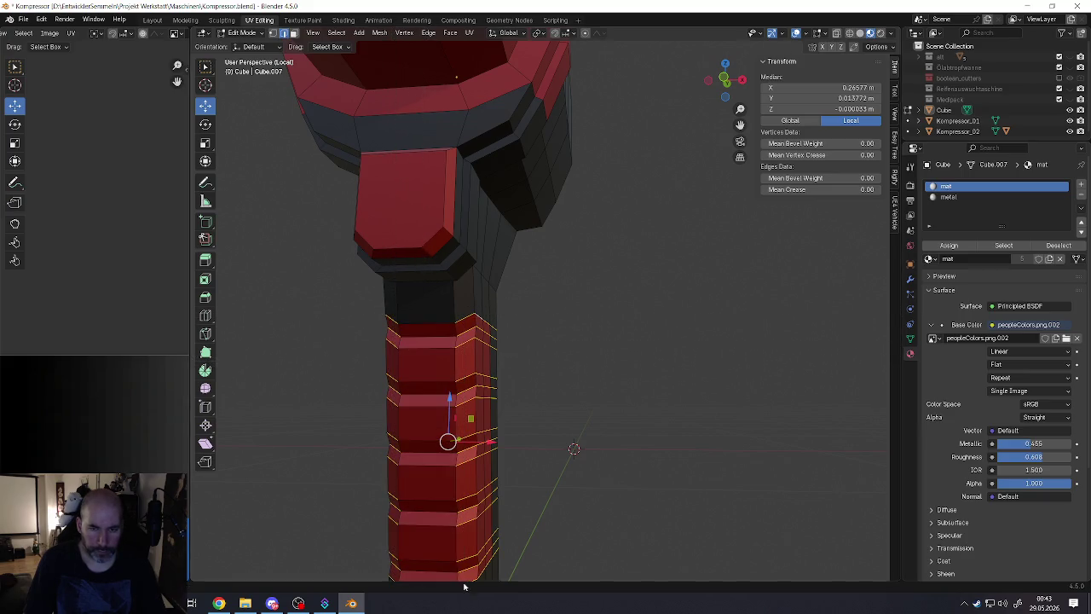
middle_click_drag(464, 582, 421, 398)
key("b")
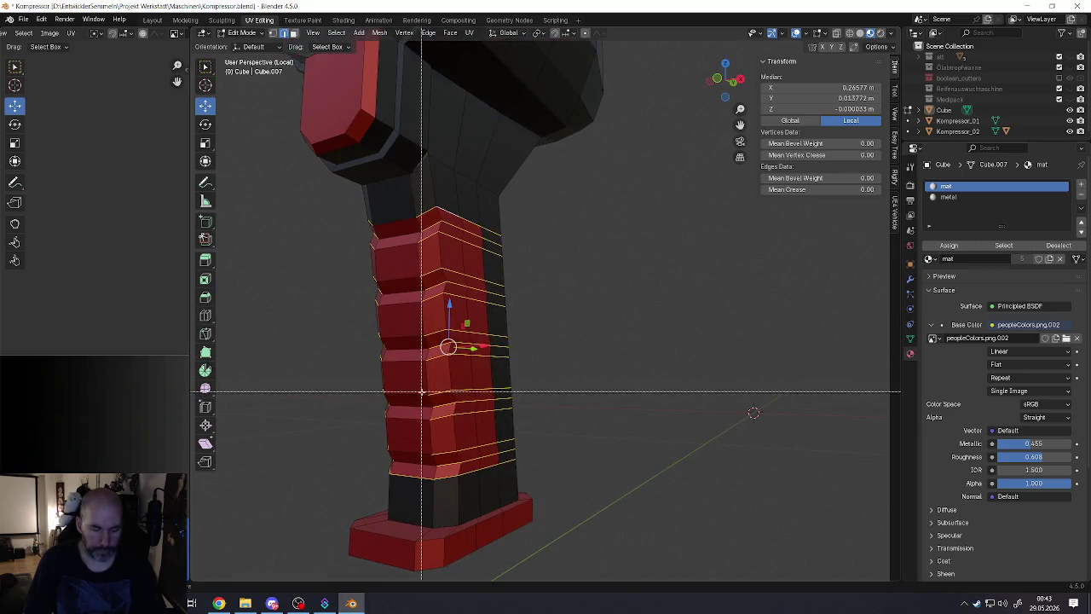
left_click_drag(398, 189, 447, 506)
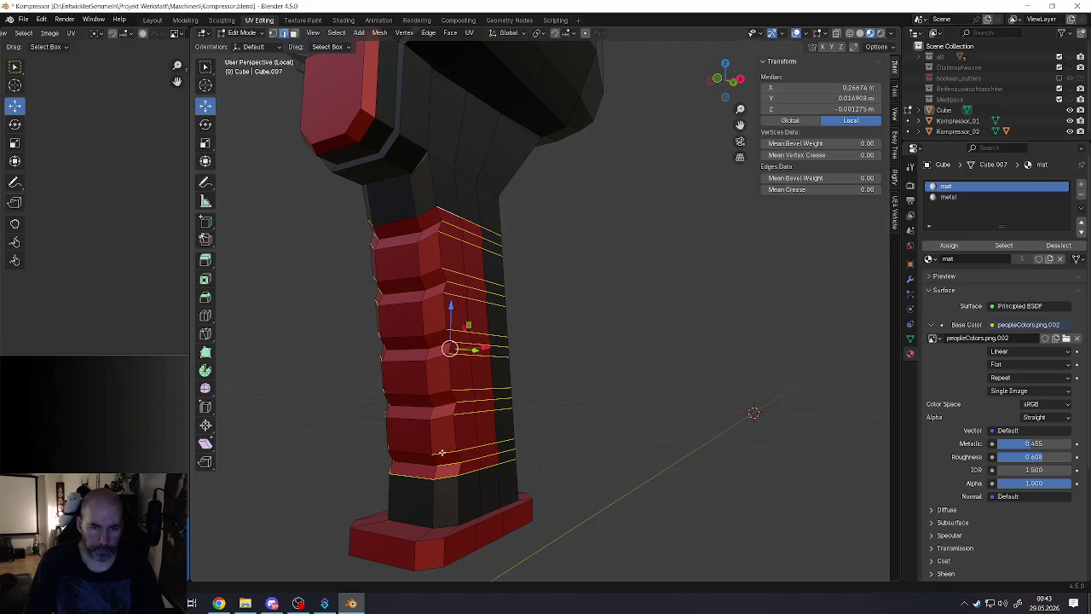
Step: Dissolve the selected grip edge loops with Dissolve Edges
middle_click_drag(388, 468, 453, 473)
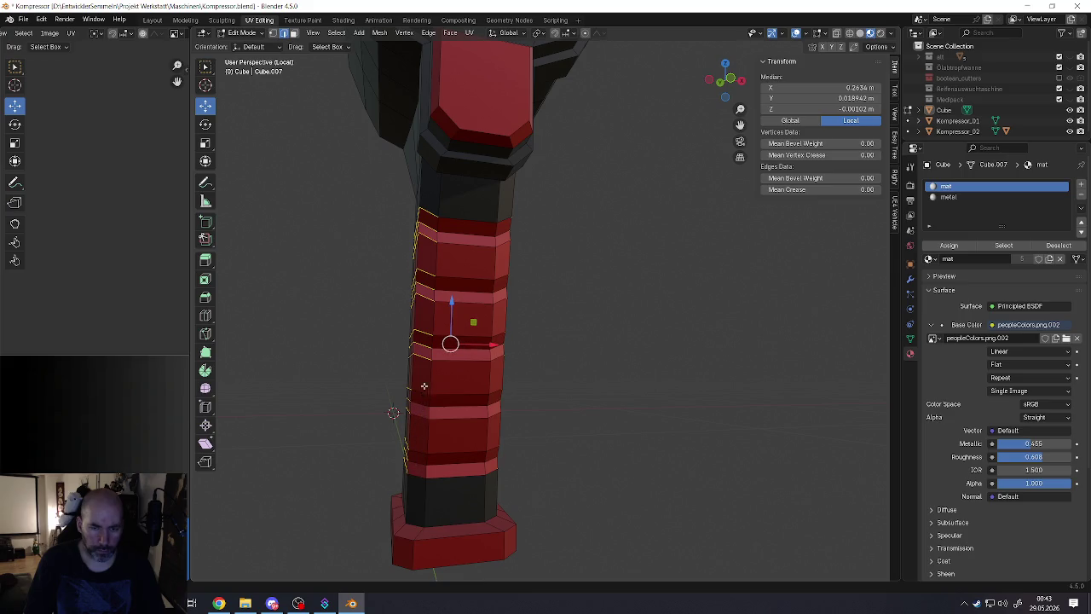
middle_click_drag(423, 387, 466, 362)
left_click_drag(469, 316, 503, 336)
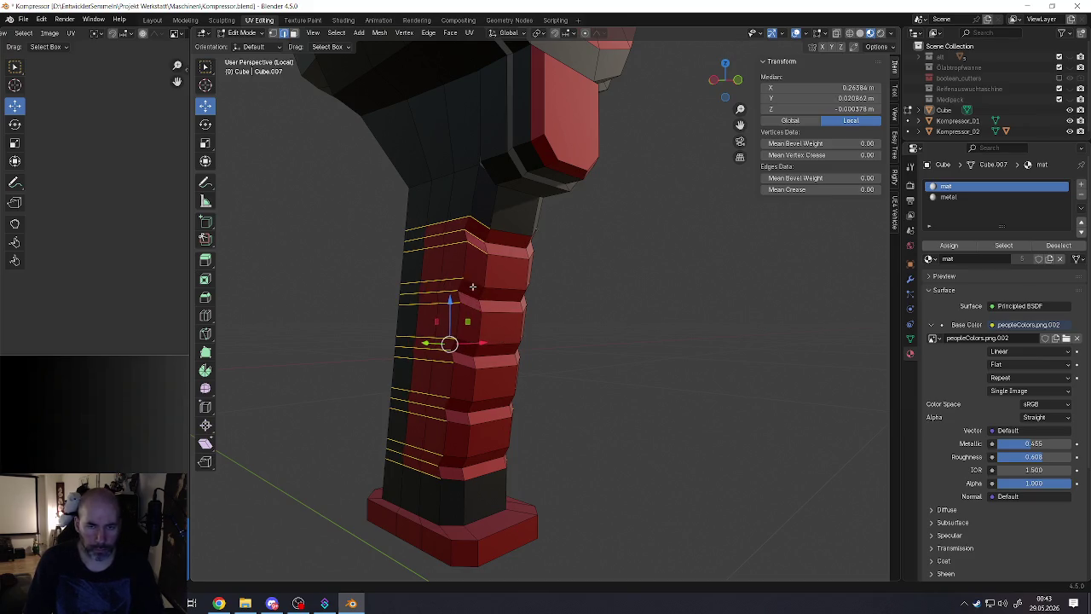
middle_click_drag(474, 265, 428, 339)
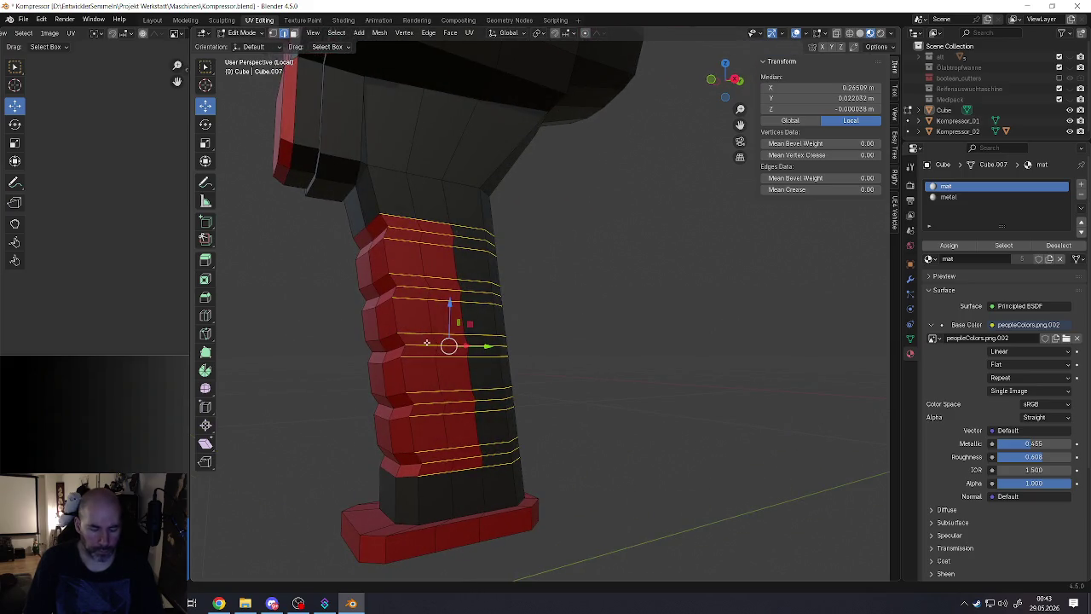
key("x")
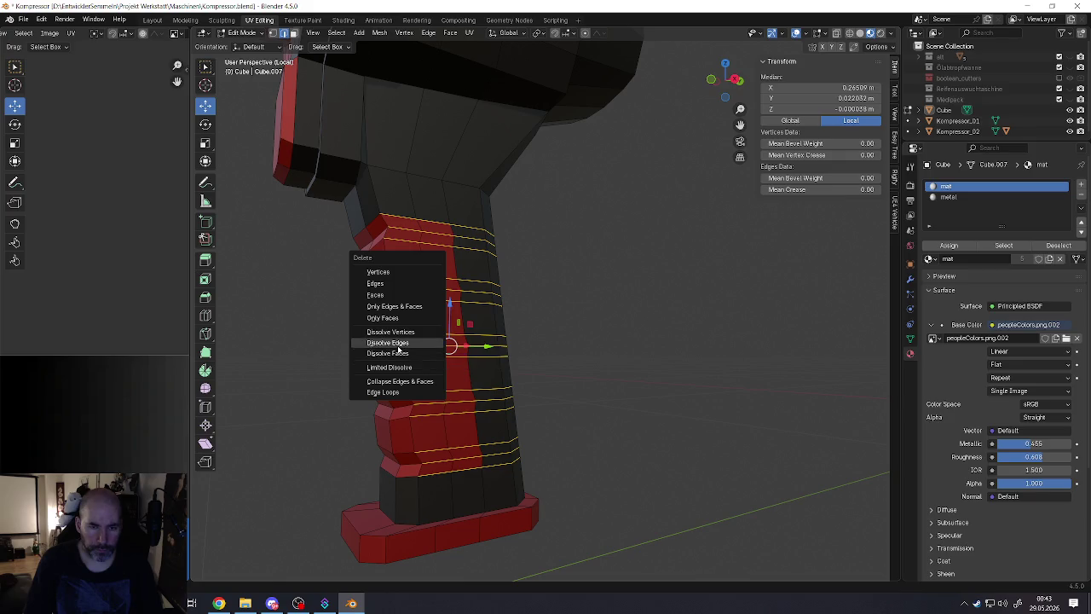
left_click(398, 348)
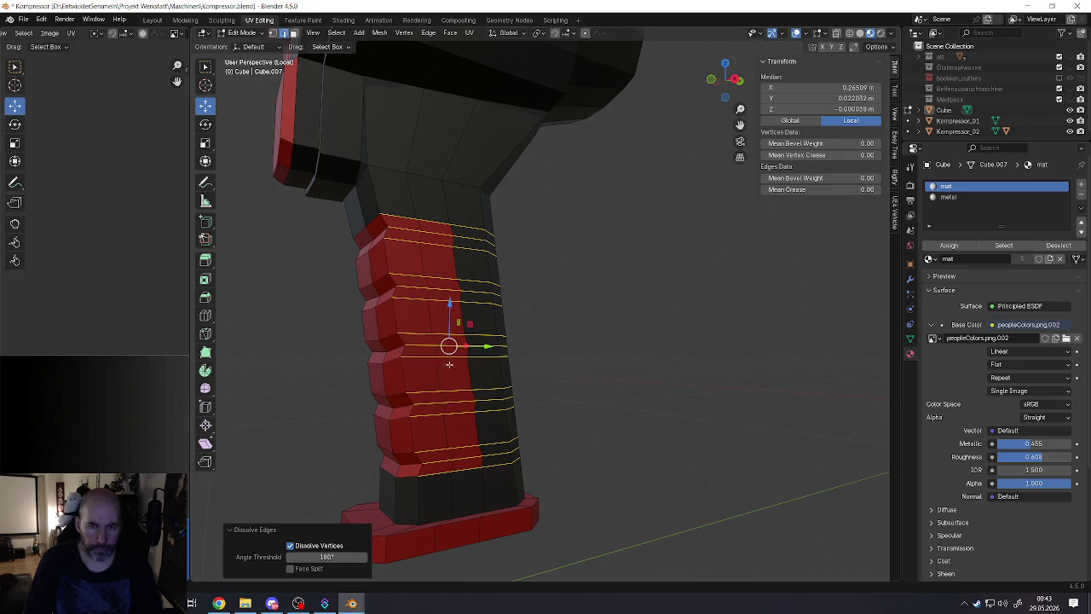
mouse_move(398, 348)
middle_mouse_down()
mouse_move(435, 362)
mouse_move(419, 381)
middle_mouse_up()
key("x")
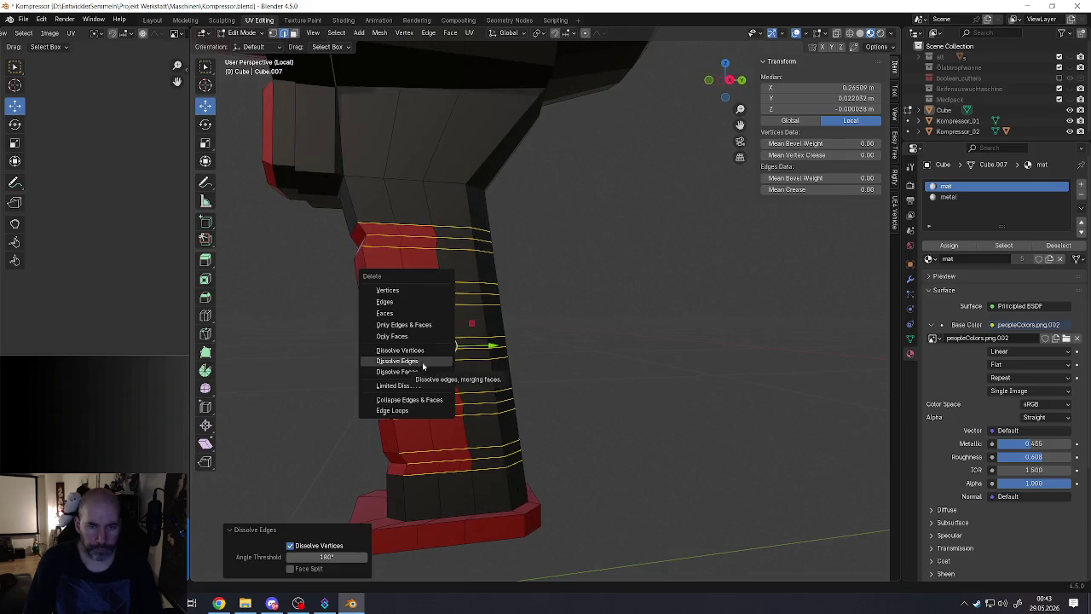
left_click(423, 364)
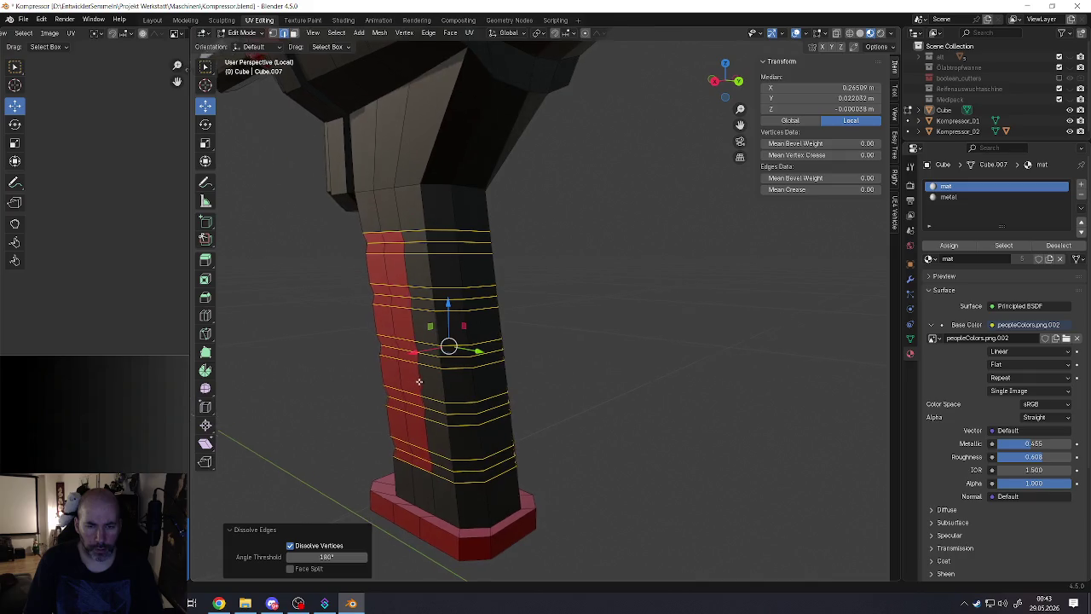
key("x")
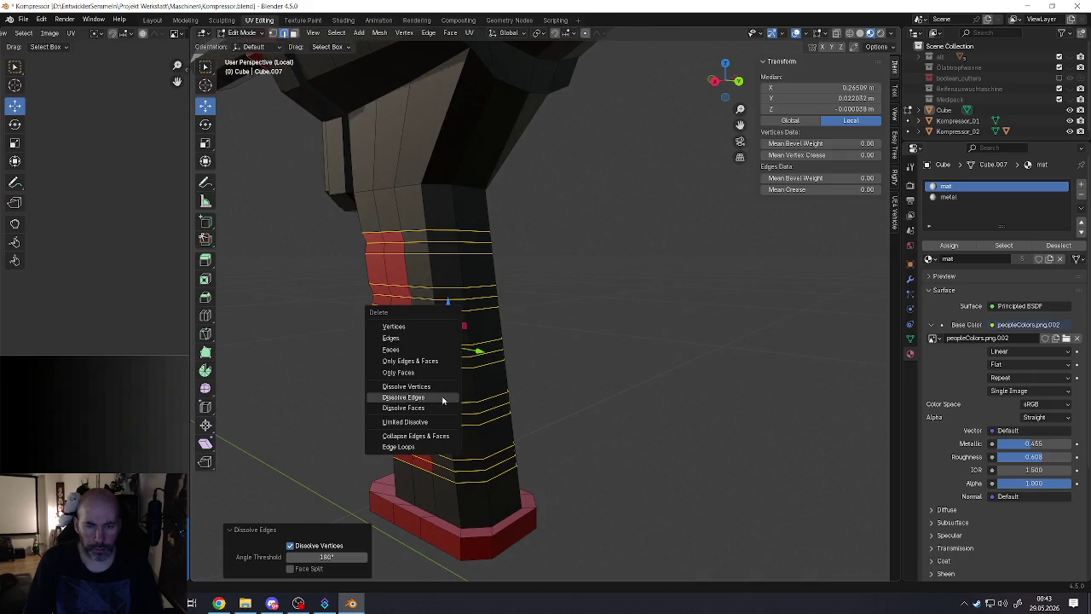
left_click(424, 404)
mouse_move(425, 403)
middle_mouse_down()
mouse_move(383, 363)
mouse_move(425, 376)
middle_mouse_up()
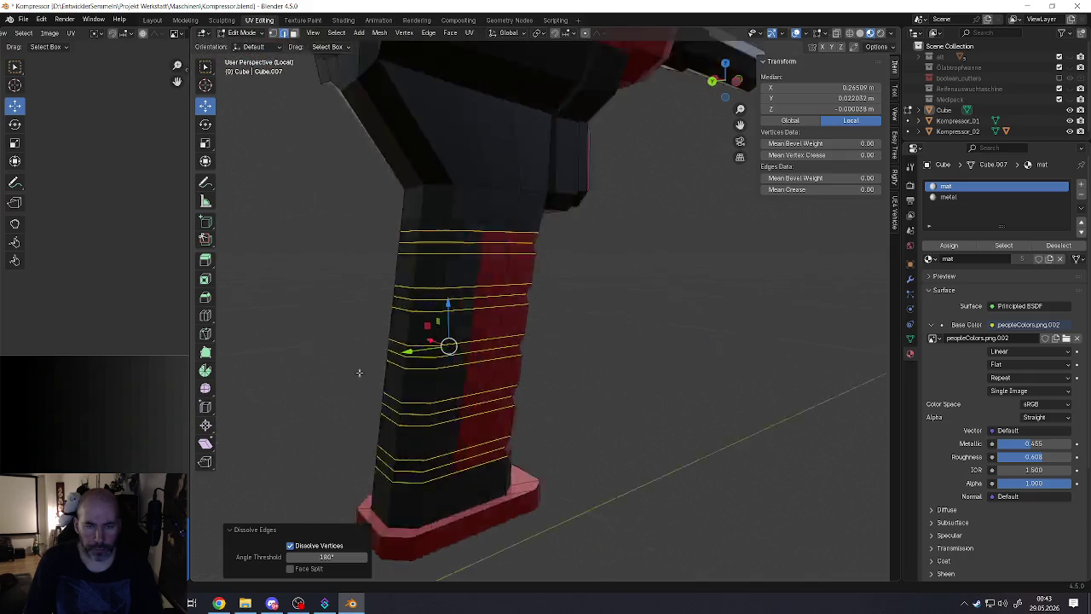
scroll(383, 364, "down", 3)
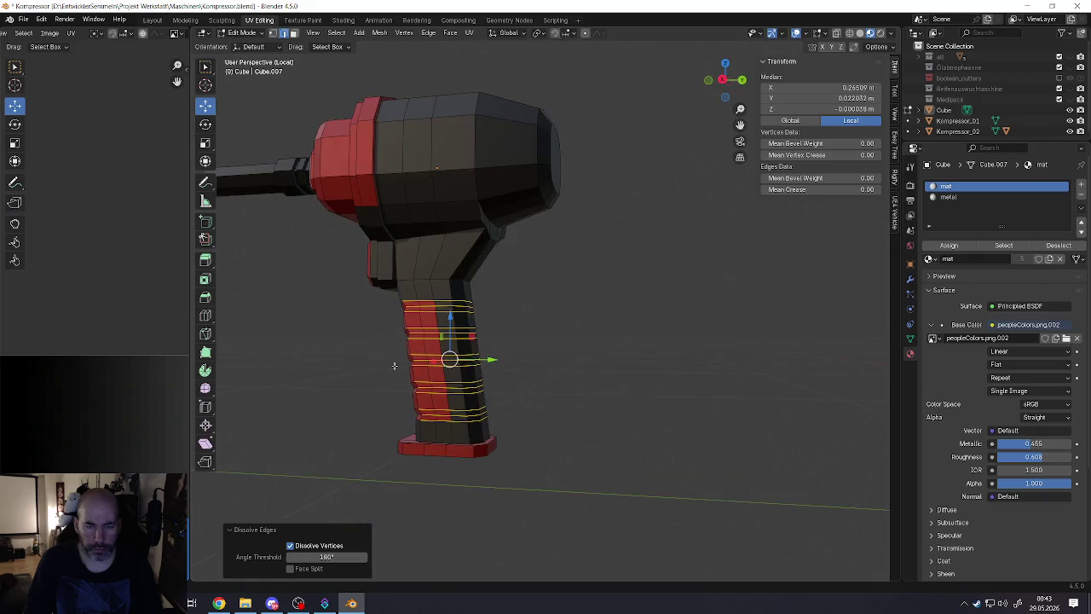
scroll(425, 376, "up", 3)
key("g")
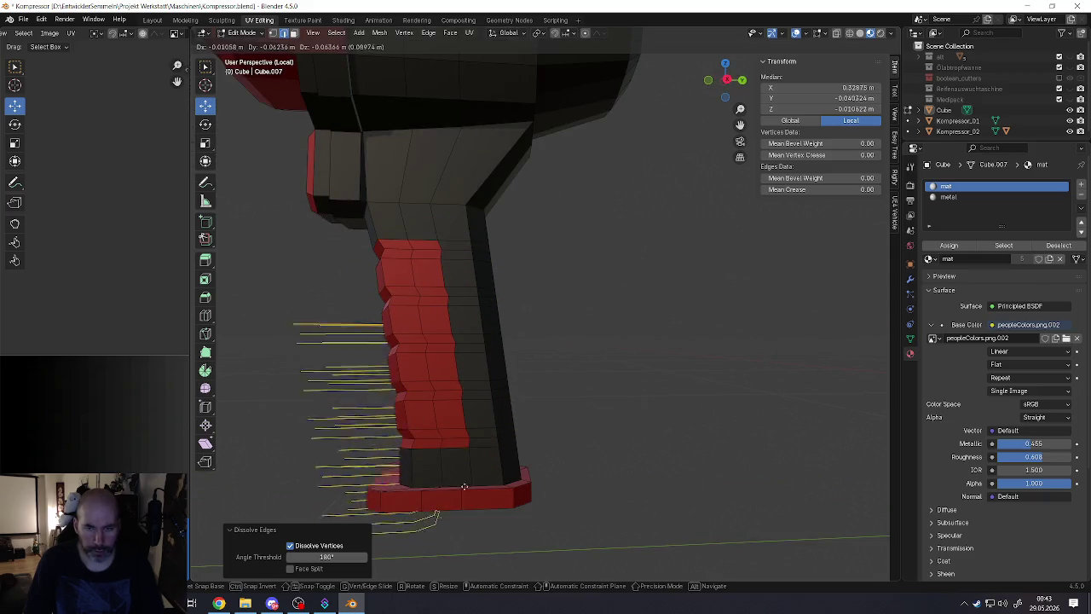
left_click(675, 404)
middle_click_drag(677, 401, 625, 381)
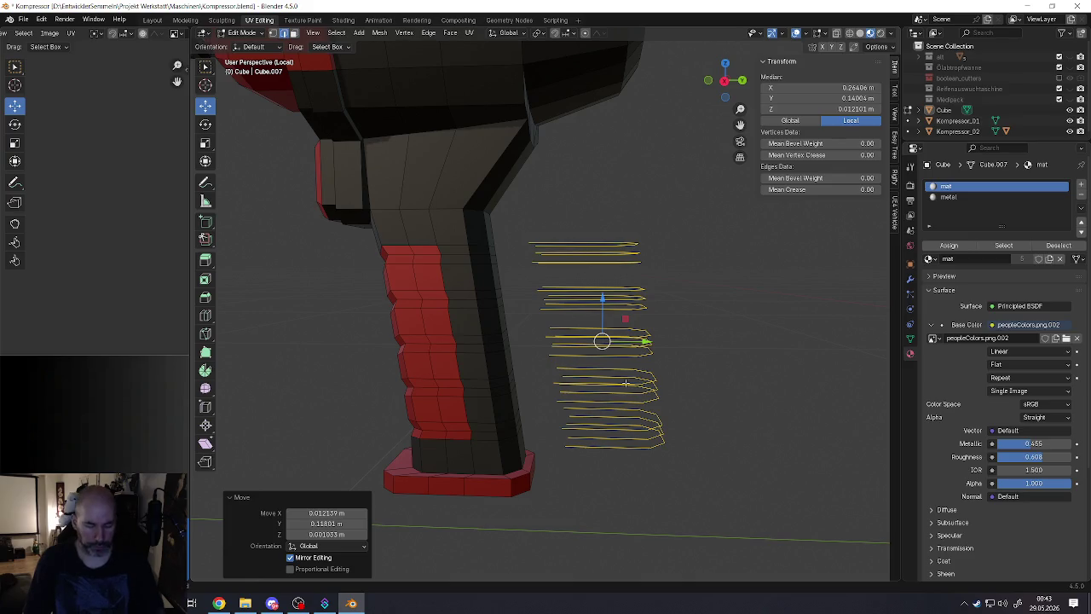
key("ctrl+z")
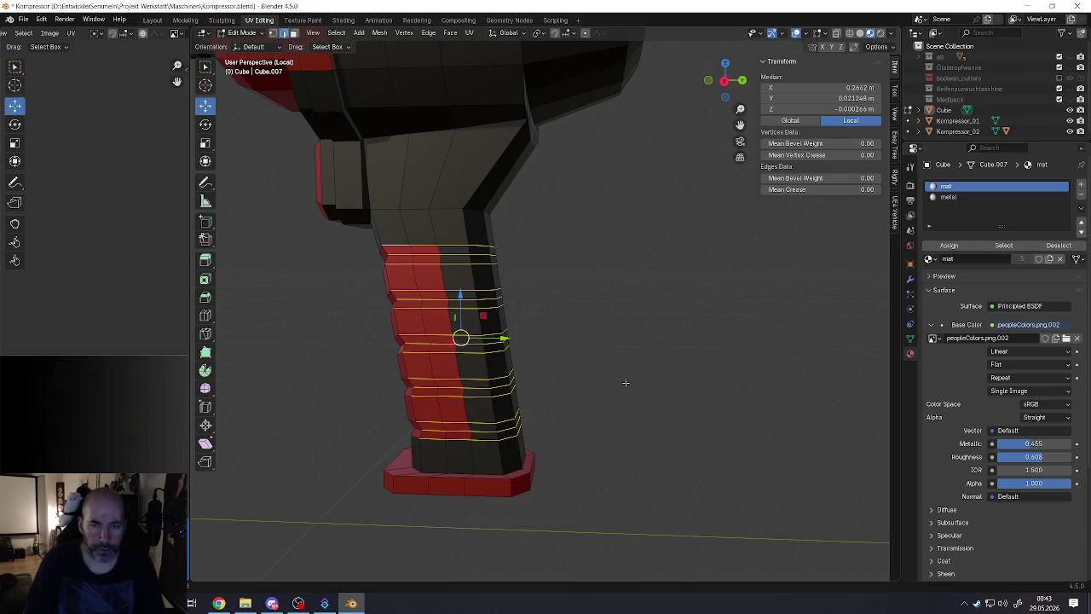
mouse_move(529, 379)
middle_mouse_down()
mouse_move(491, 347)
mouse_move(551, 348)
middle_mouse_up()
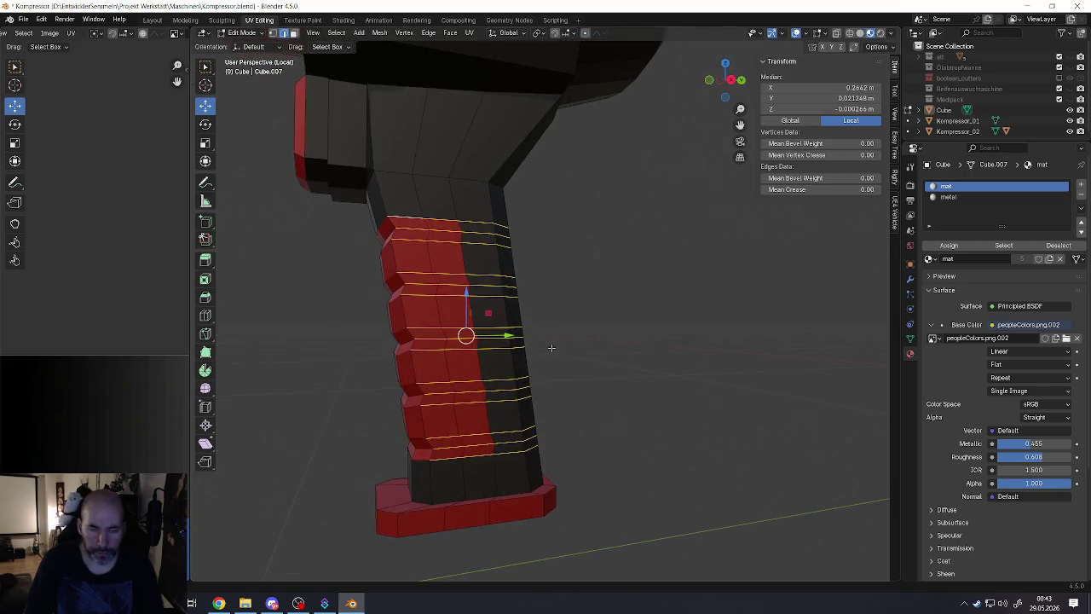
mouse_move(502, 358)
middle_mouse_down()
mouse_move(490, 311)
mouse_move(518, 295)
middle_mouse_up()
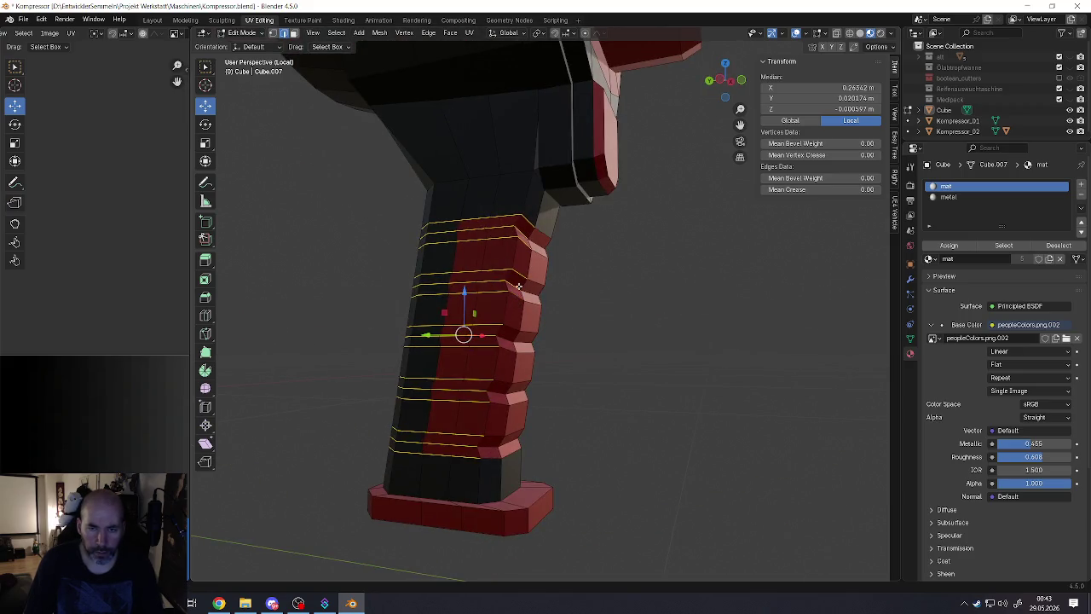
mouse_move(468, 286)
middle_mouse_down()
mouse_move(550, 366)
mouse_move(426, 366)
mouse_move(462, 366)
mouse_move(506, 336)
mouse_move(431, 336)
mouse_move(450, 322)
mouse_move(539, 307)
mouse_move(494, 320)
mouse_move(385, 292)
mouse_move(453, 290)
mouse_move(512, 389)
middle_mouse_up()
Step: Dissolve the selected grip loops, then try a new edge and face selection and undo it
key("x")
left_click(466, 353)
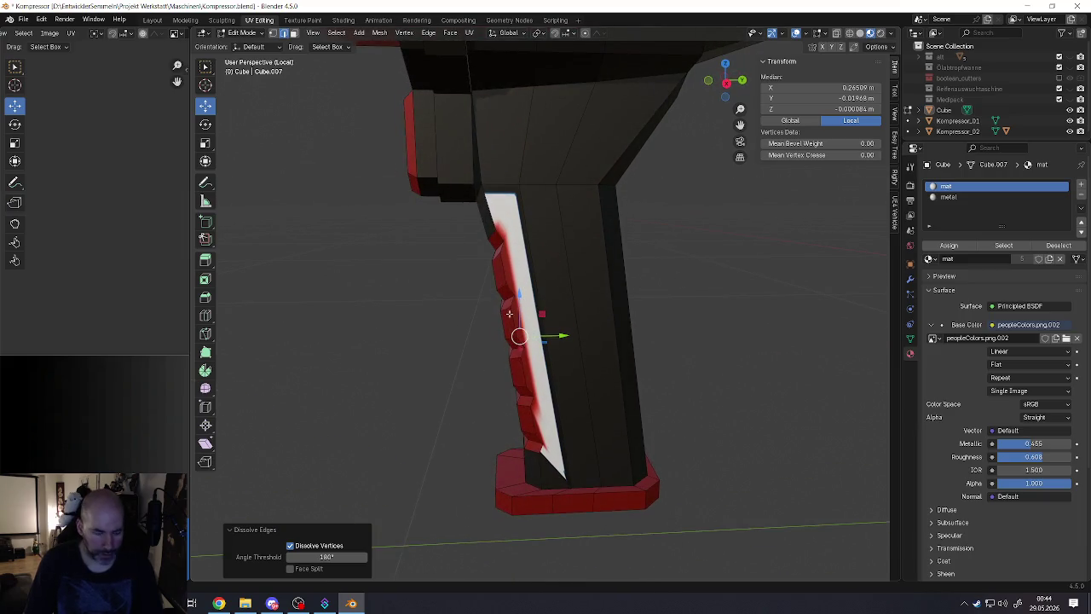
left_click(509, 314)
left_click(516, 325, "alt")
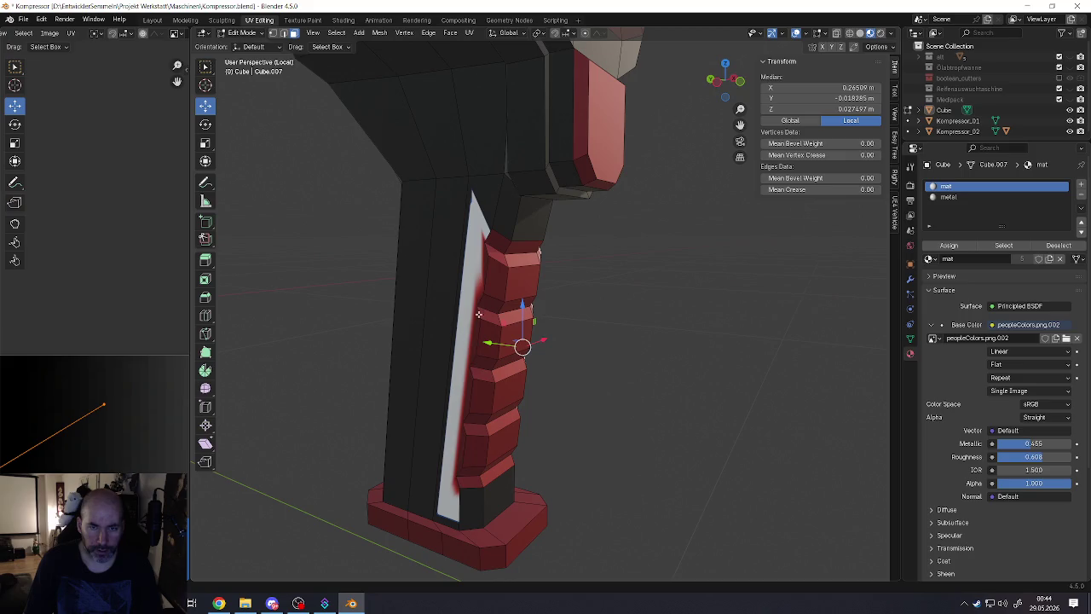
left_click(444, 316, "alt")
left_click(442, 306, "alt")
left_click(508, 298, "alt+shift")
scroll(508, 298, "down", 3)
scroll(512, 387, "up", 2)
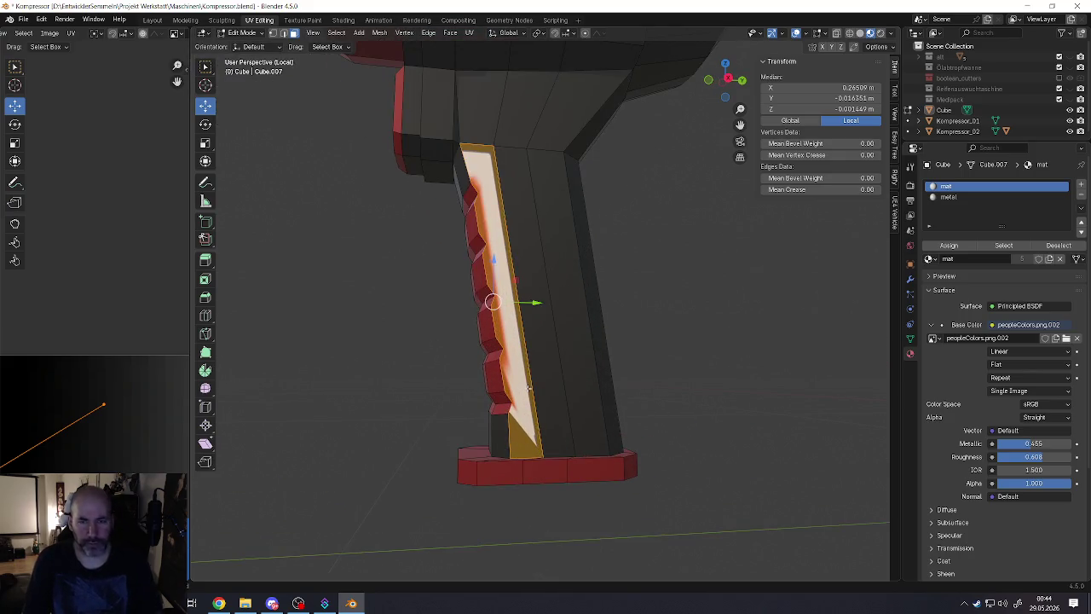
key("alt+a")
key("ctrl+z")
key("ctrl+z")
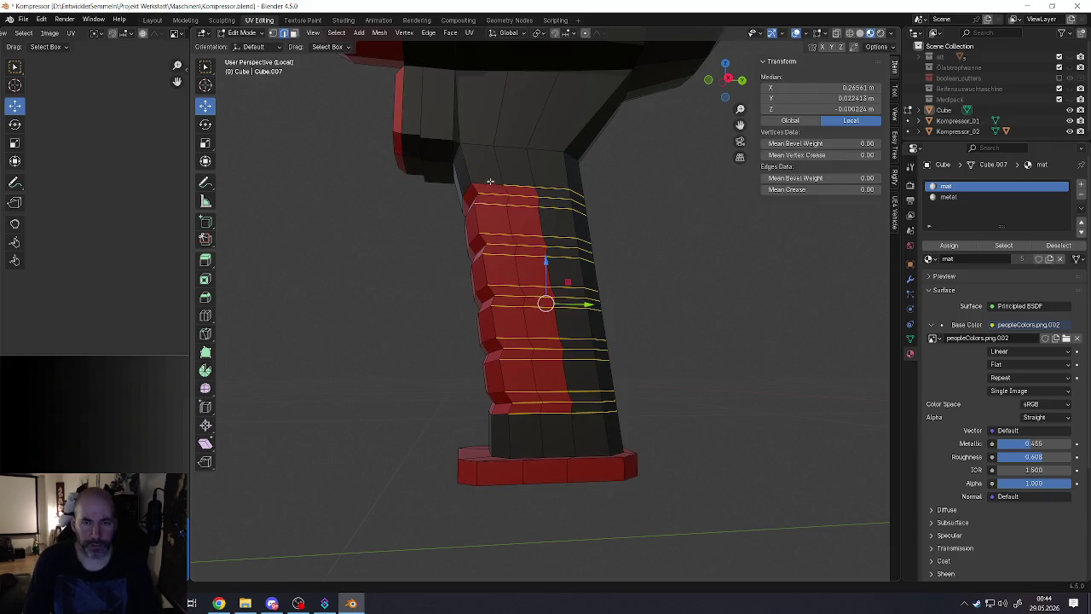
Step: Dissolve the remaining grip edge loops, leaving long unbroken faces down the strips
mouse_move(544, 184)
middle_mouse_down()
mouse_move(507, 205)
mouse_move(554, 200)
mouse_move(611, 372)
middle_mouse_up()
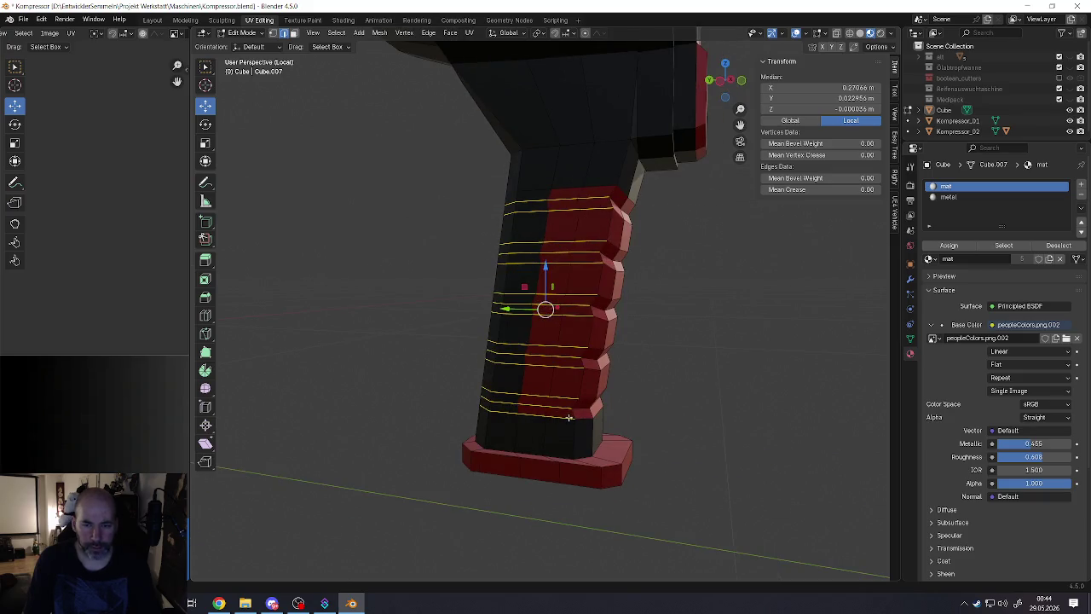
mouse_move(509, 414)
middle_mouse_down()
mouse_move(535, 423)
mouse_move(569, 413)
mouse_move(515, 416)
mouse_move(660, 352)
middle_mouse_up()
key("x")
left_click(521, 414)
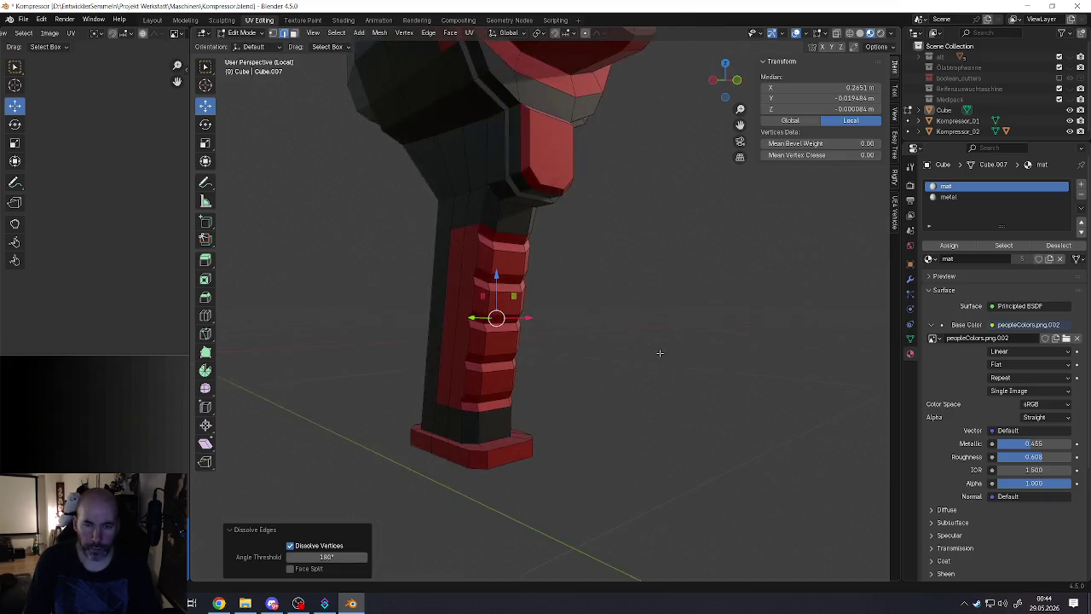
scroll(596, 358, "down", 2)
mouse_move(529, 362)
middle_mouse_down()
mouse_move(477, 367)
mouse_move(501, 284)
mouse_move(498, 372)
middle_mouse_up()
scroll(478, 367, "down", 3)
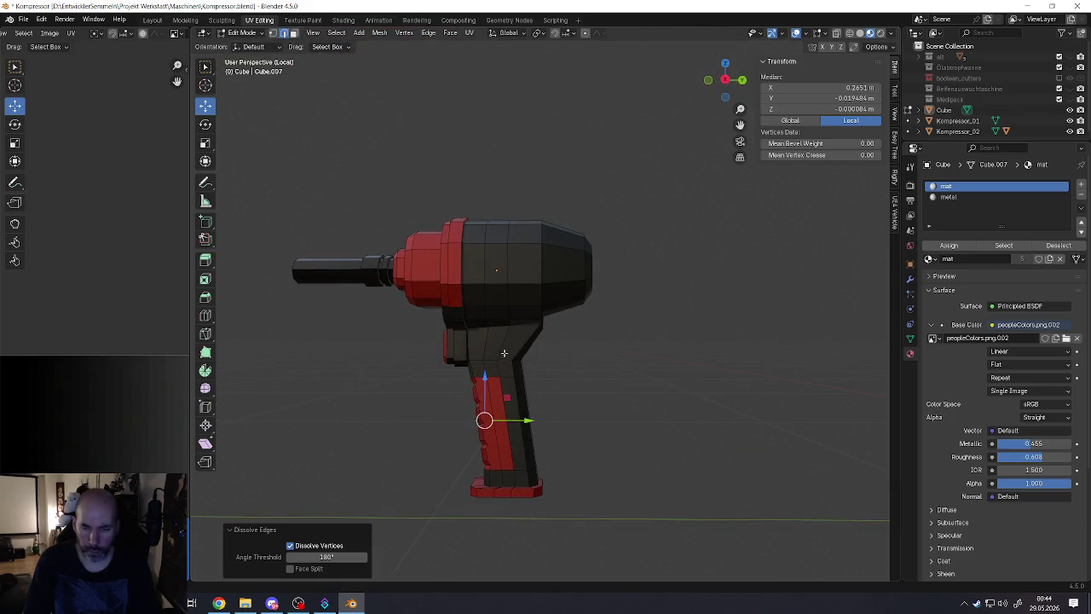
Step: Select the vertical edge loop down the body, dropping its lower edges near the foot
left_click(504, 352, "alt")
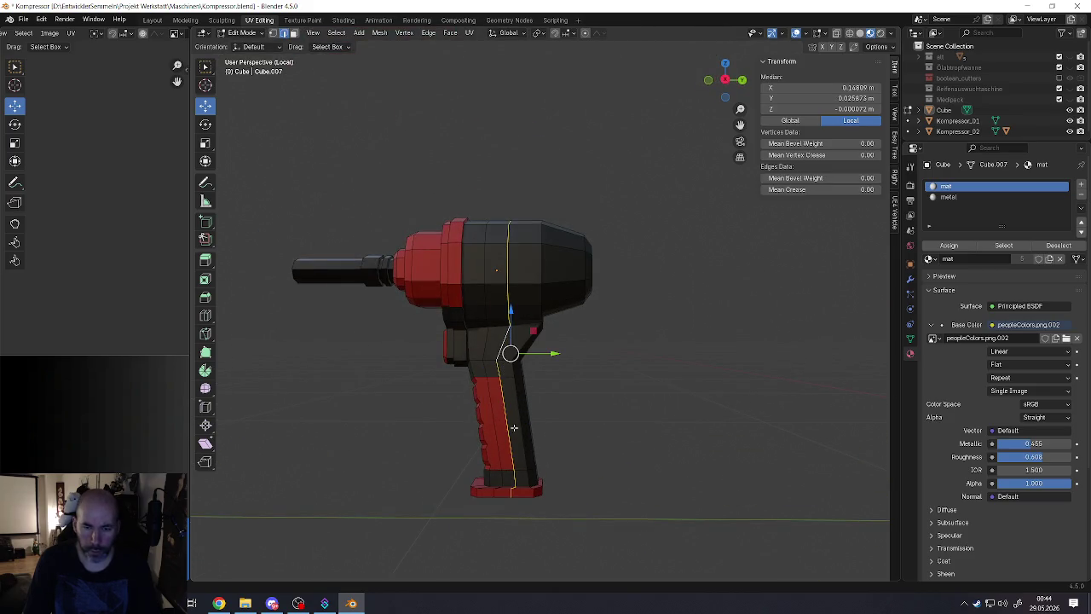
middle_click_drag(514, 427, 502, 358)
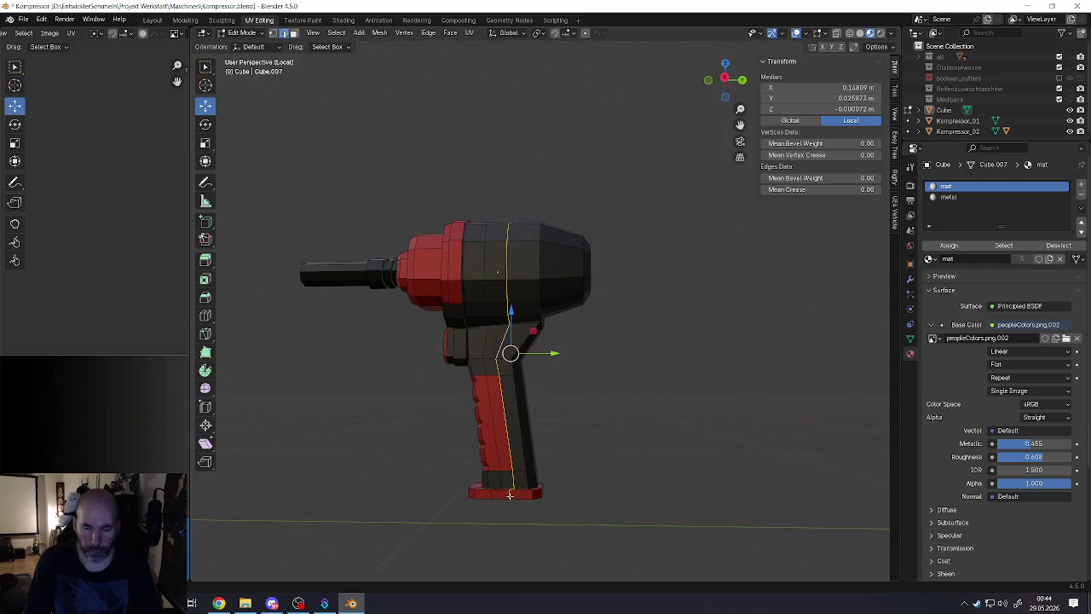
scroll(507, 479, "up", 3)
middle_click_drag(501, 414, 513, 432)
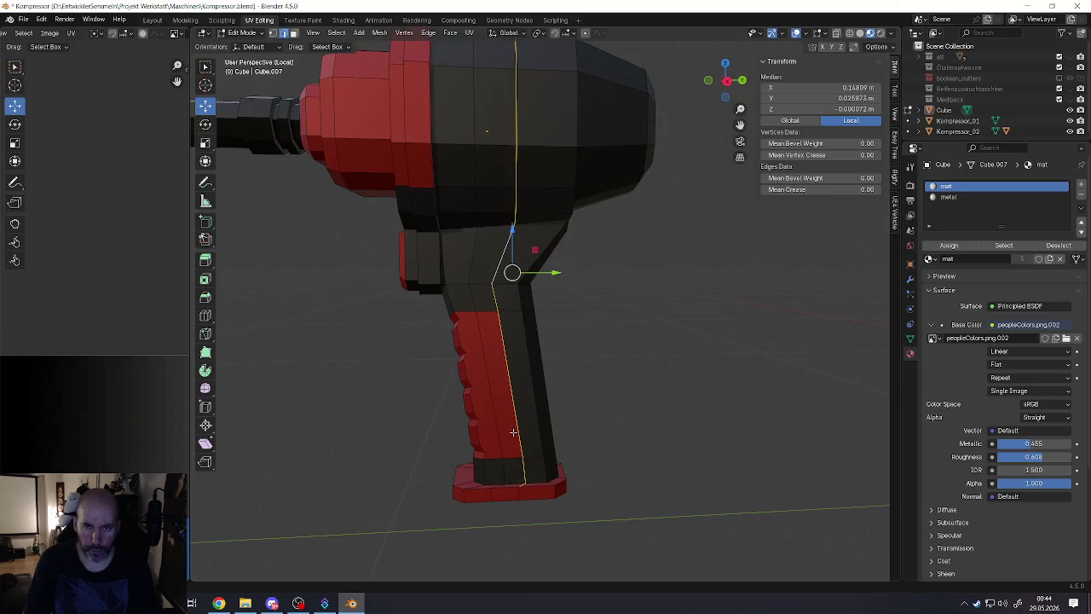
left_click(523, 482, "shift")
left_click(522, 471, "shift")
left_click(520, 458, "shift")
left_click(498, 307, "shift")
scroll(511, 323, "down", 3)
mouse_move(512, 324)
middle_mouse_down()
mouse_move(299, 324)
mouse_move(478, 281)
middle_mouse_up()
scroll(517, 416, "up", 4)
Step: Adjust the foot edges and reselect the vertical edge loop on the body
left_click(506, 420, "shift")
left_click(506, 434, "shift")
scroll(506, 427, "up", 3)
scroll(506, 420, "up", 1)
left_click(500, 393, "alt")
scroll(507, 397, "down", 4)
scroll(519, 400, "down", 2)
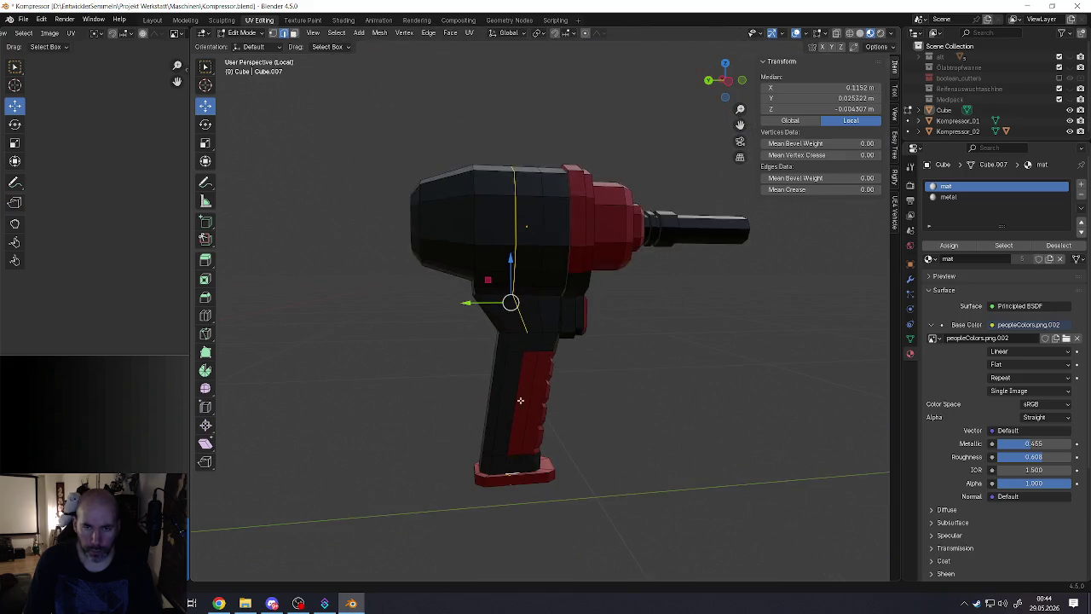
middle_click_drag(520, 400, 507, 388)
middle_click_drag(484, 287, 501, 484)
scroll(501, 484, "up", 4)
scroll(502, 475, "up", 2)
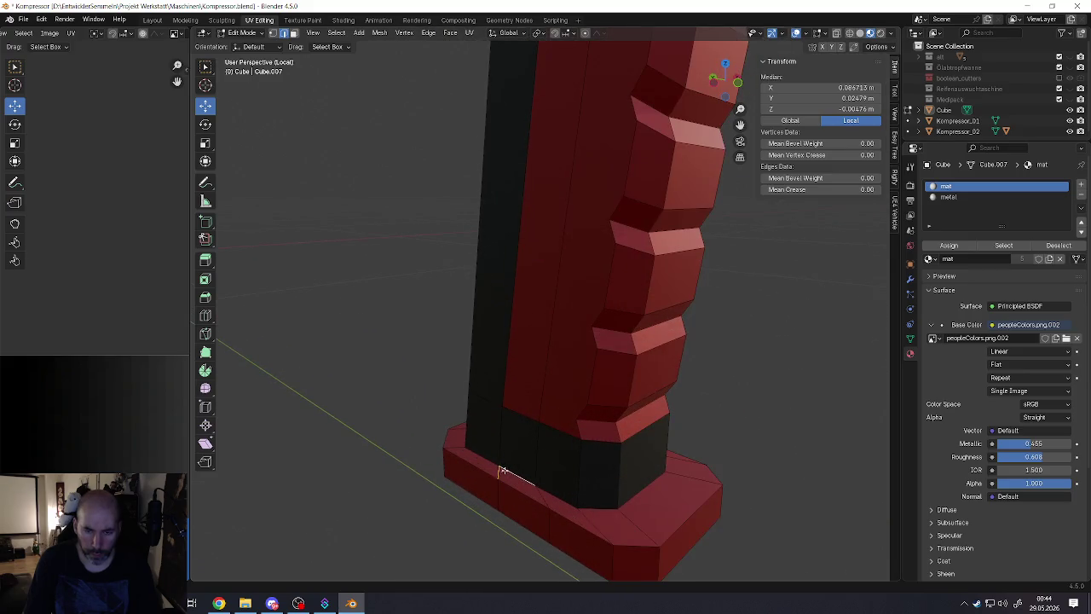
scroll(495, 472, "down", 5)
mouse_move(496, 473)
middle_mouse_down()
mouse_move(547, 351)
mouse_move(564, 345)
mouse_move(548, 291)
mouse_move(554, 431)
mouse_move(657, 417)
mouse_move(469, 434)
middle_mouse_up()
Step: Dissolve the selected vertical body edge loop
key("x")
left_click(546, 344)
scroll(554, 349, "down", 2)
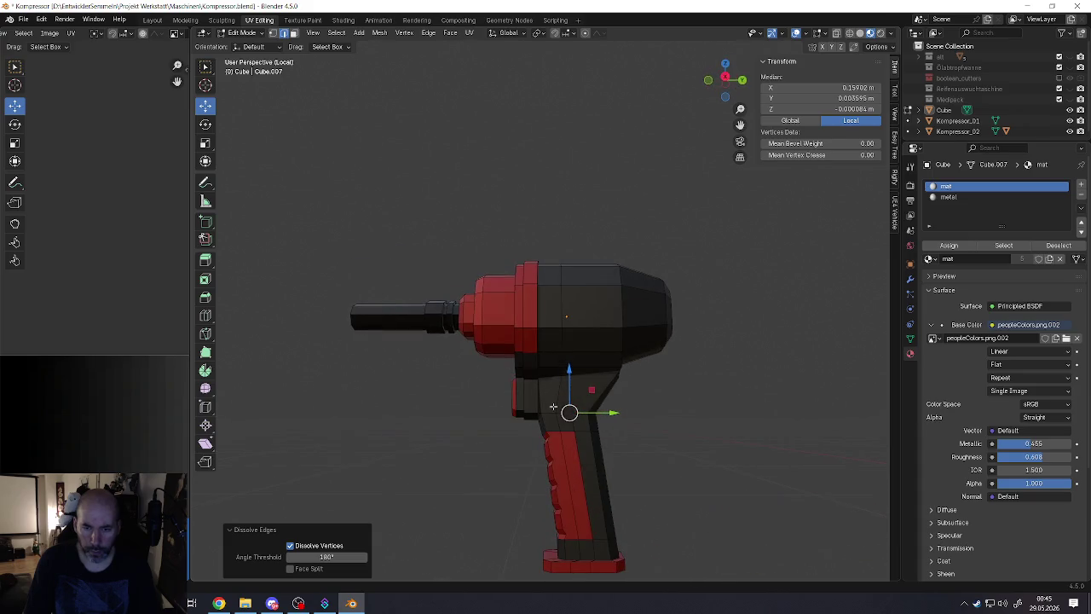
scroll(547, 358, "down", 2)
scroll(558, 436, "up", 5)
scroll(469, 433, "down", 3)
Step: Select the redundant edges on the red base of the grip
left_click(462, 474)
left_click(462, 474, "alt")
mouse_move(462, 473)
middle_mouse_down()
mouse_move(476, 492)
mouse_move(397, 516)
middle_mouse_up()
left_click(465, 475)
left_click(465, 474)
mouse_move(499, 491)
middle_mouse_down()
mouse_move(474, 503)
mouse_move(479, 511)
mouse_move(534, 489)
mouse_move(504, 403)
middle_mouse_up()
left_click(474, 503)
left_click(480, 509)
left_click(524, 489)
left_click(524, 489)
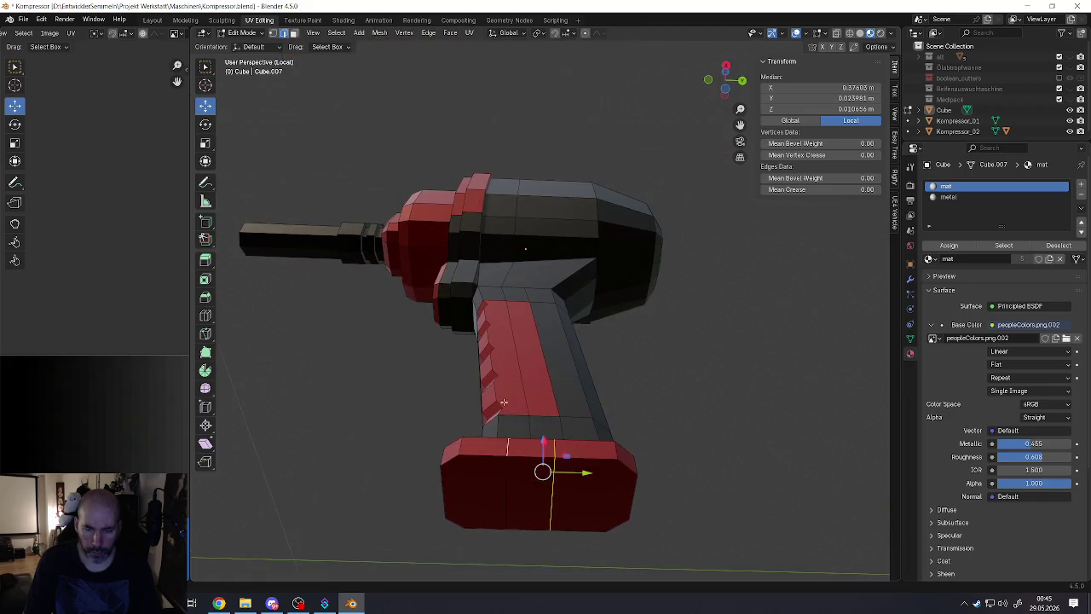
mouse_move(510, 480)
middle_mouse_down()
mouse_move(562, 476)
mouse_move(570, 502)
middle_mouse_up()
left_click(580, 494)
Step: Dissolve the base edges and return the wrench to Object Mode
key("x")
left_click(559, 519)
mouse_move(558, 518)
middle_mouse_down()
mouse_move(546, 489)
mouse_move(501, 494)
mouse_move(567, 455)
mouse_move(568, 372)
mouse_move(545, 360)
middle_mouse_up()
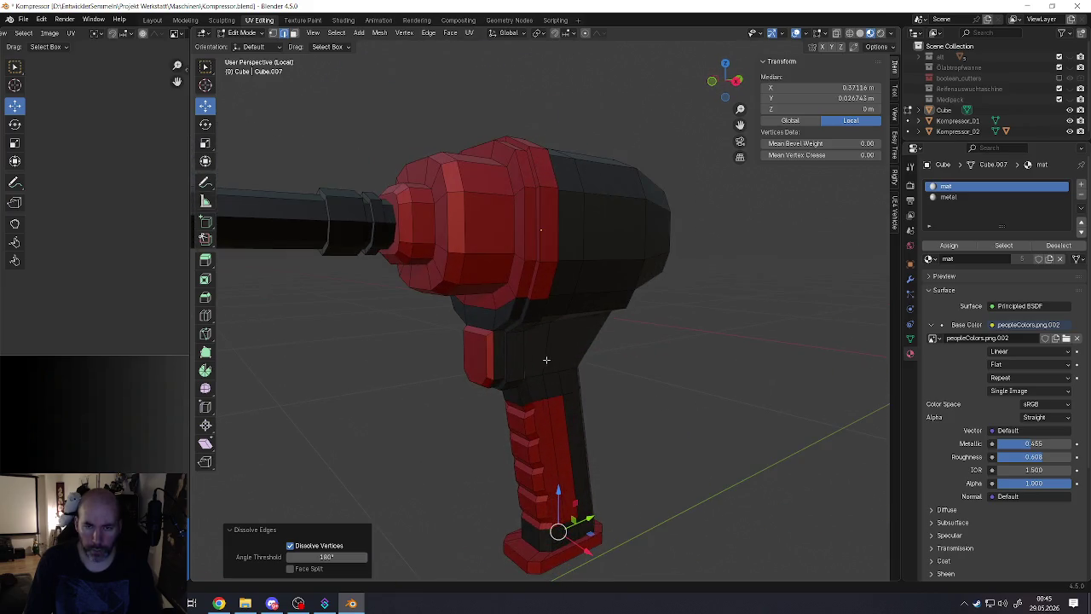
scroll(545, 360, "down", 5)
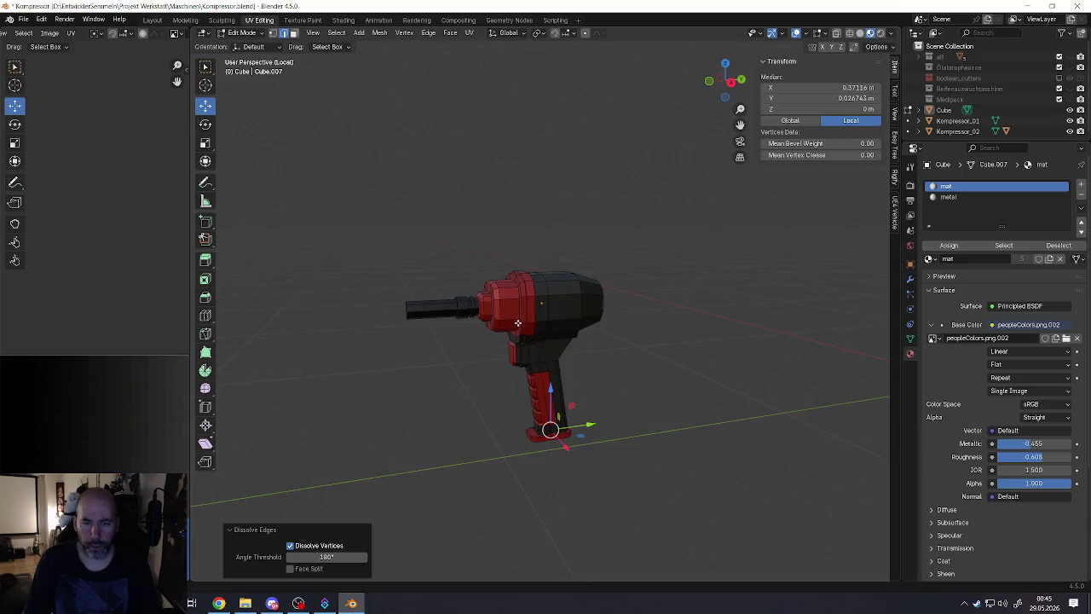
scroll(518, 322, "up", 3)
mouse_move(518, 322)
middle_mouse_down()
mouse_move(568, 304)
mouse_move(579, 391)
middle_mouse_up()
key("Tab")
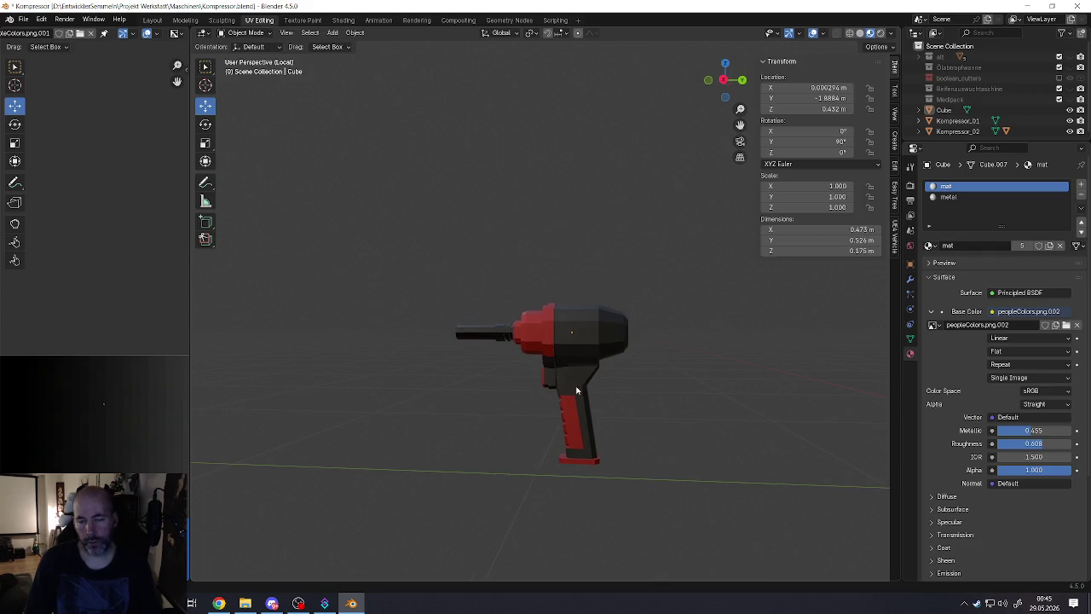
Step: Move the wrench to Y -2.0164 m and lower it to Z 0.39134 m
left_click(580, 391)
scroll(583, 392, "down", 3)
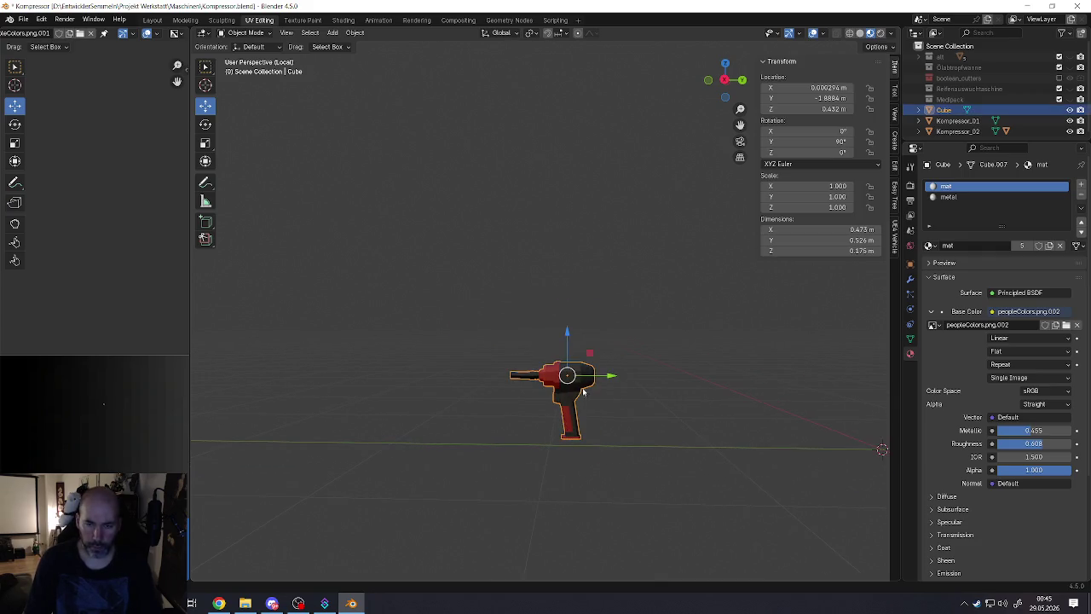
left_click_drag(603, 375, 578, 381)
scroll(547, 381, "up", 2)
scroll(546, 381, "up", 1)
left_click_drag(545, 341, 549, 355)
Step: Turn on the Statistics overlay so mesh counts show in the viewport
key("Tab")
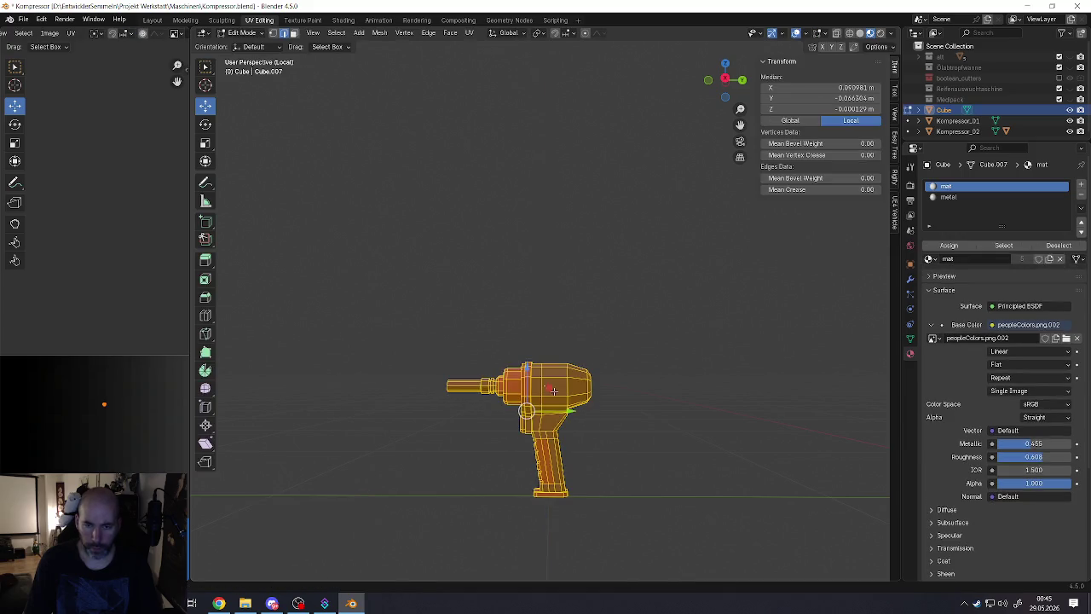
left_click(826, 35)
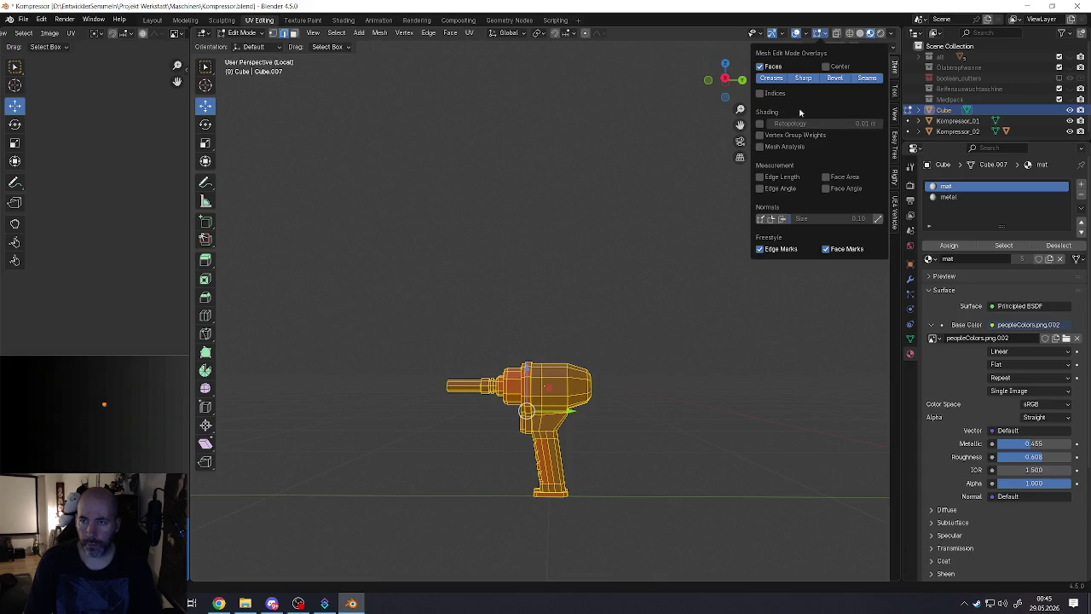
left_click(829, 35)
left_click(829, 35)
left_click(827, 36)
left_click(808, 34)
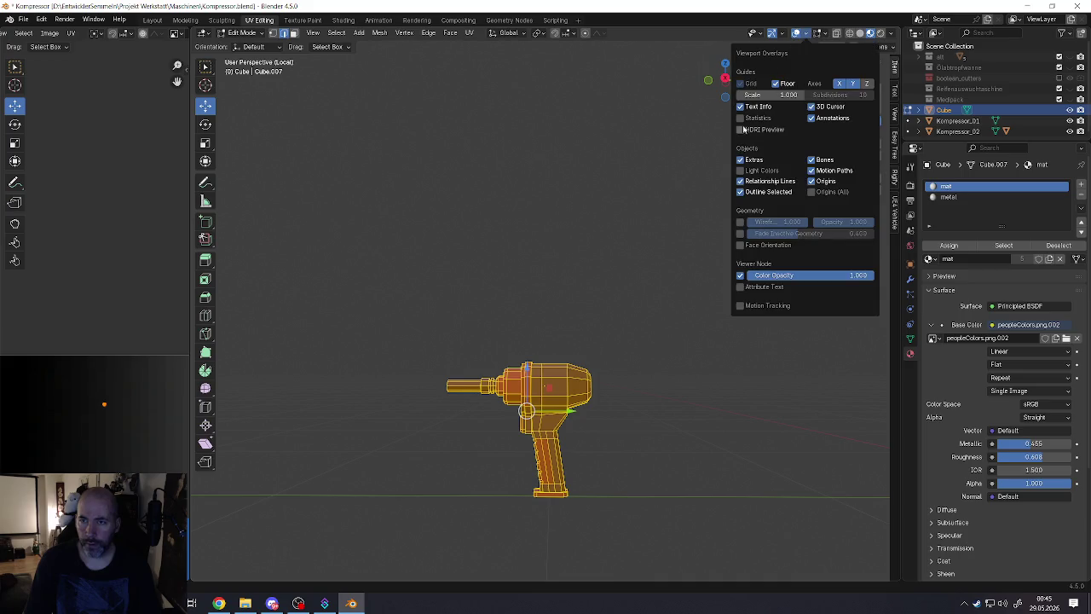
left_click(740, 118)
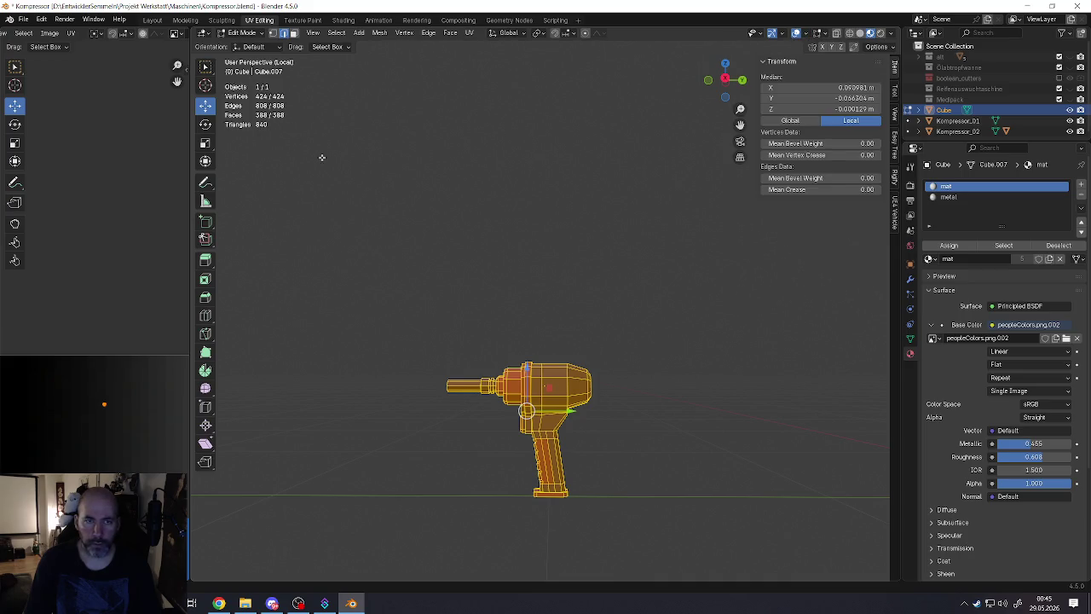
key("Tab")
Step: Orbit around the wrench mesh in Edit Mode to inspect it
middle_click_drag(499, 414, 555, 421)
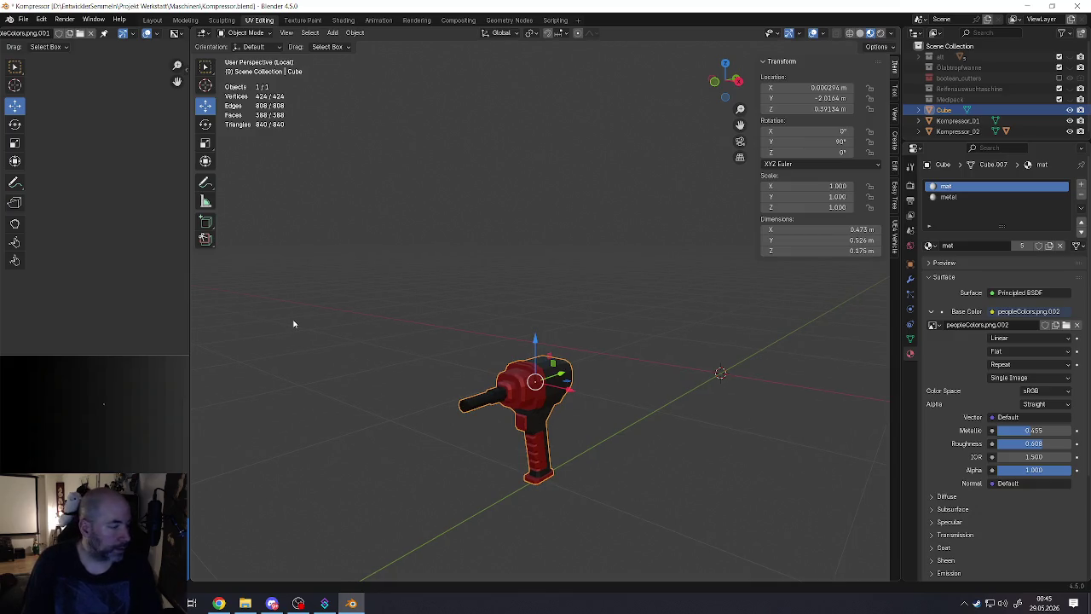
scroll(546, 461, "up", 2)
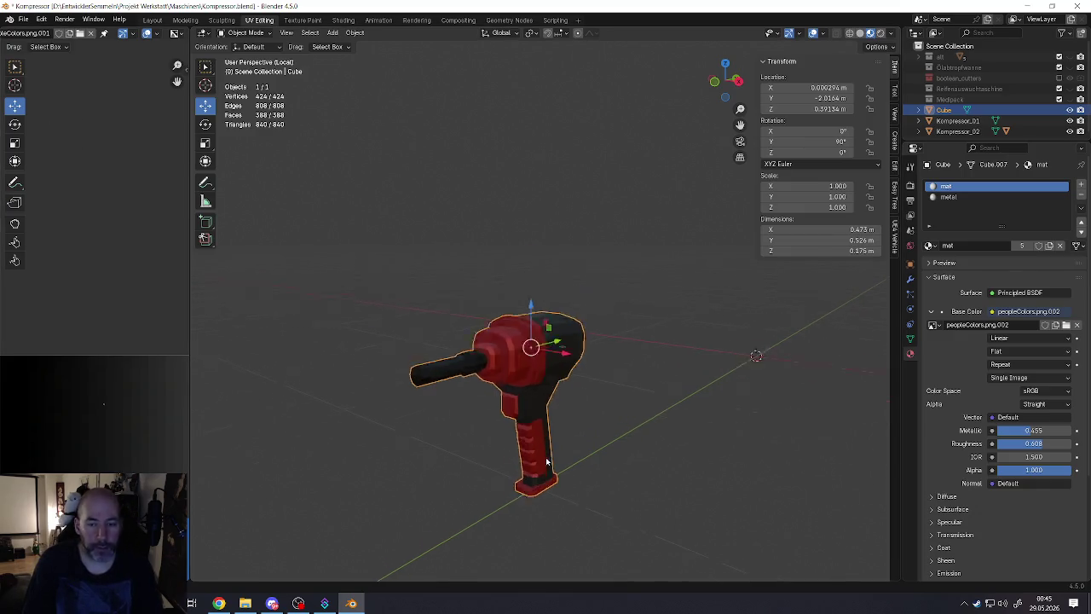
key("Tab")
scroll(546, 461, "up", 3)
mouse_move(395, 206)
middle_mouse_down()
mouse_move(413, 352)
mouse_move(372, 324)
mouse_move(477, 305)
middle_mouse_up()
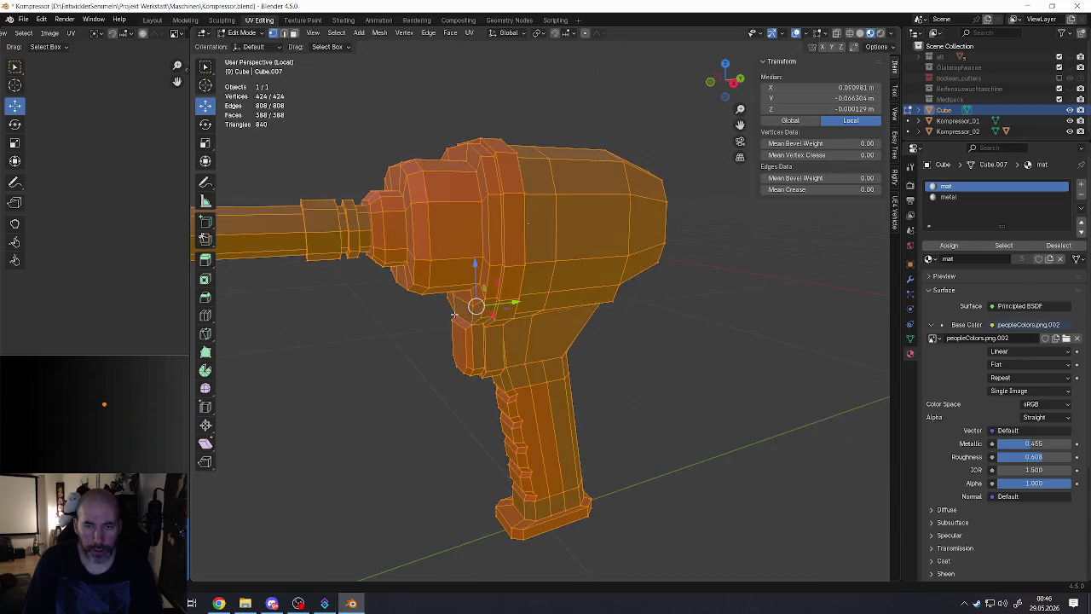
Step: Return to Object Mode and save the file as Kompressor.blend
key("Tab")
scroll(486, 300, "down", 4)
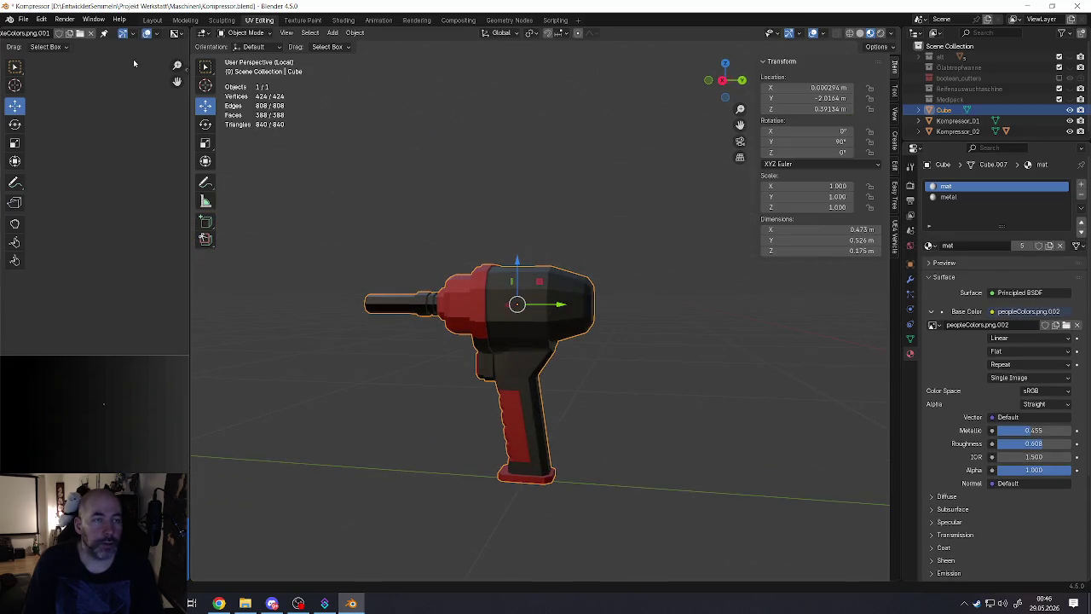
left_click(23, 19)
left_click(34, 91)
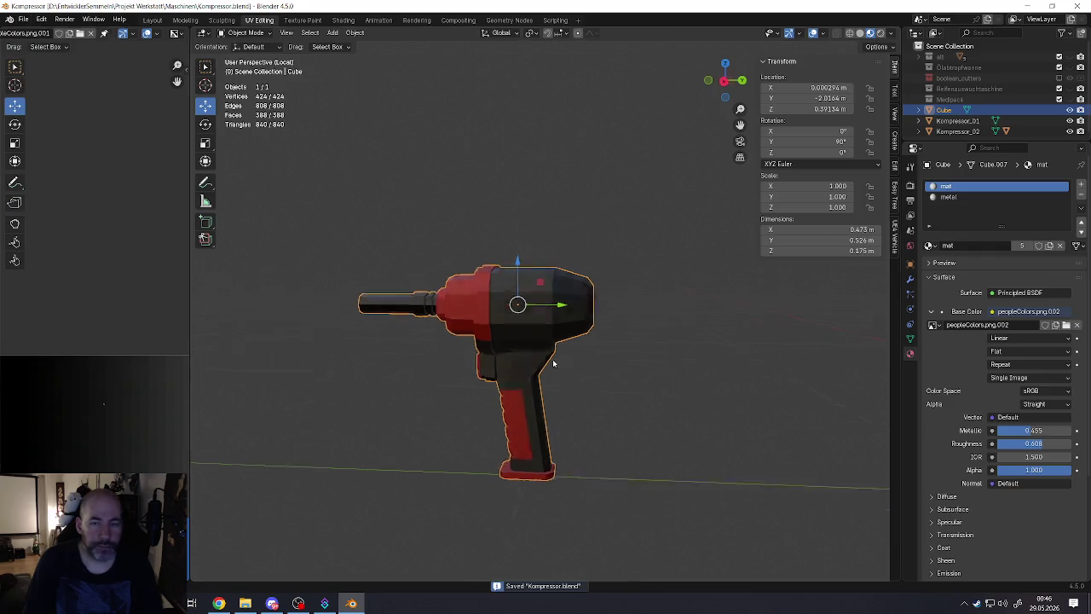
middle_click_drag(556, 361, 546, 375)
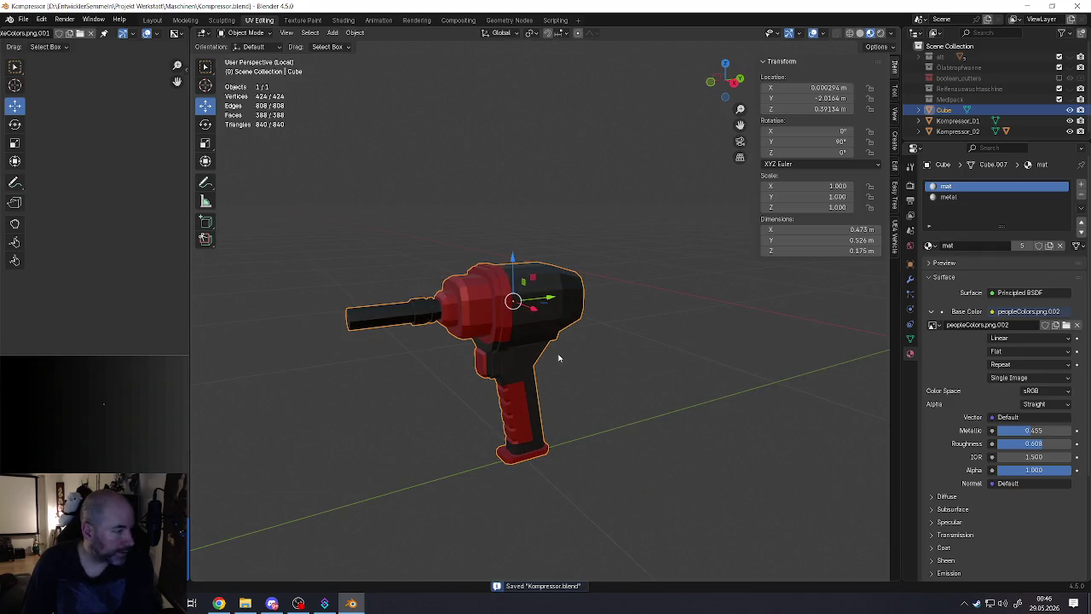
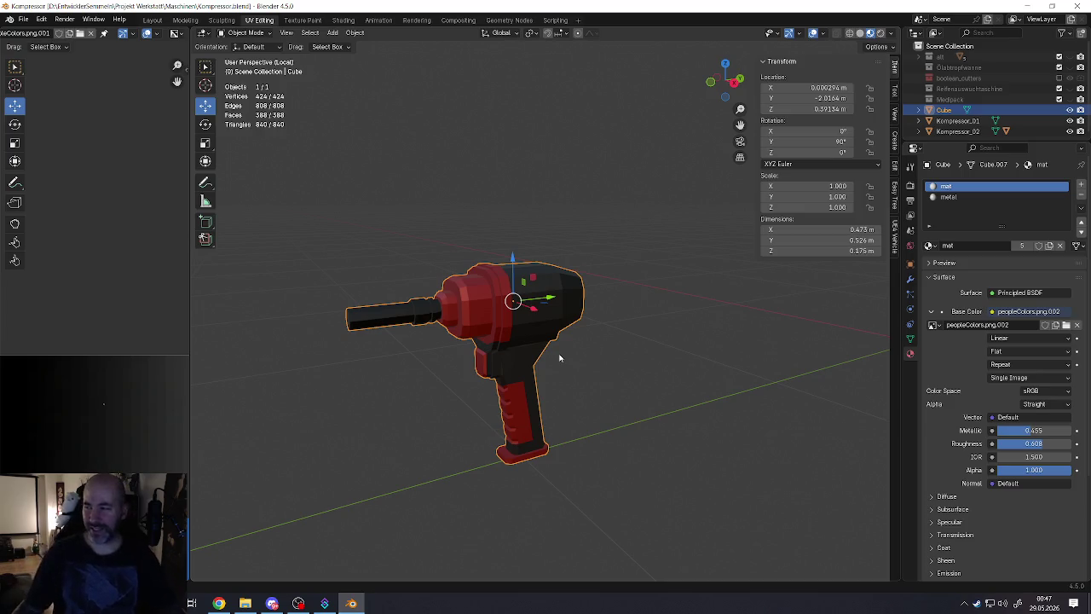
Step: Orbit to a side view of the wrench and briefly inspect its mesh in Edit Mode
mouse_move(414, 355)
middle_mouse_down()
mouse_move(371, 309)
mouse_move(389, 311)
middle_mouse_up()
key("Tab")
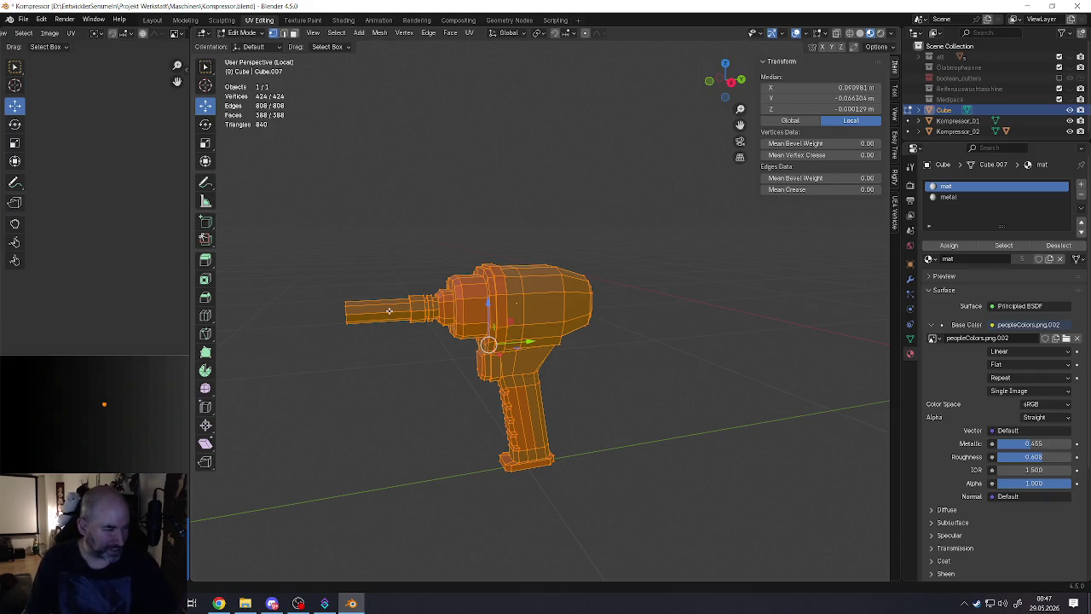
middle_click_drag(455, 366, 477, 372)
key("Tab")
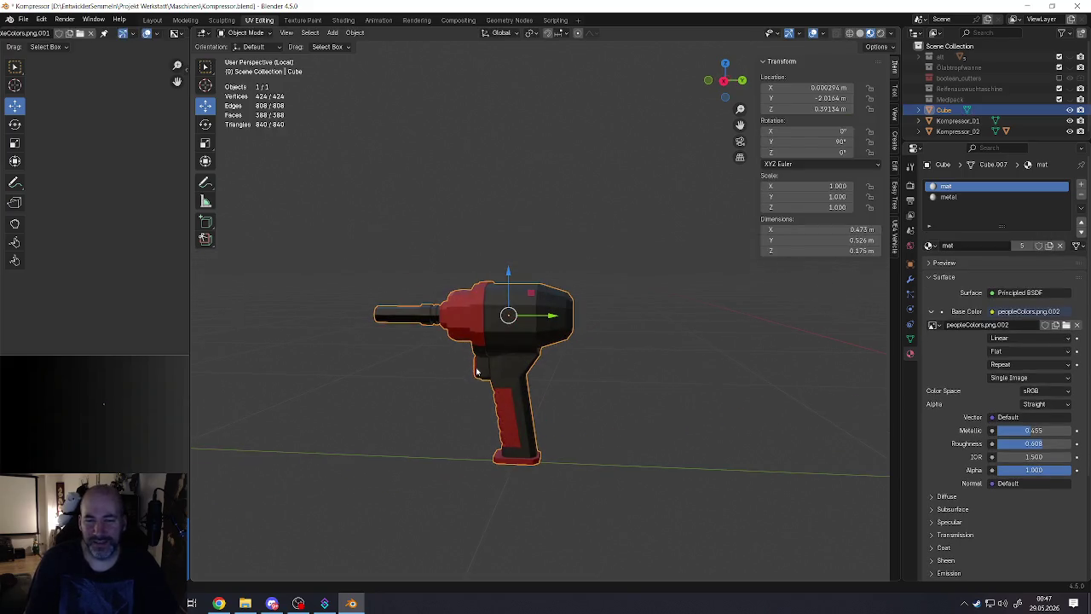
Step: Rename the Cube object to Schlagschrauber_01, then zoom out around the wrench
double_click(946, 110)
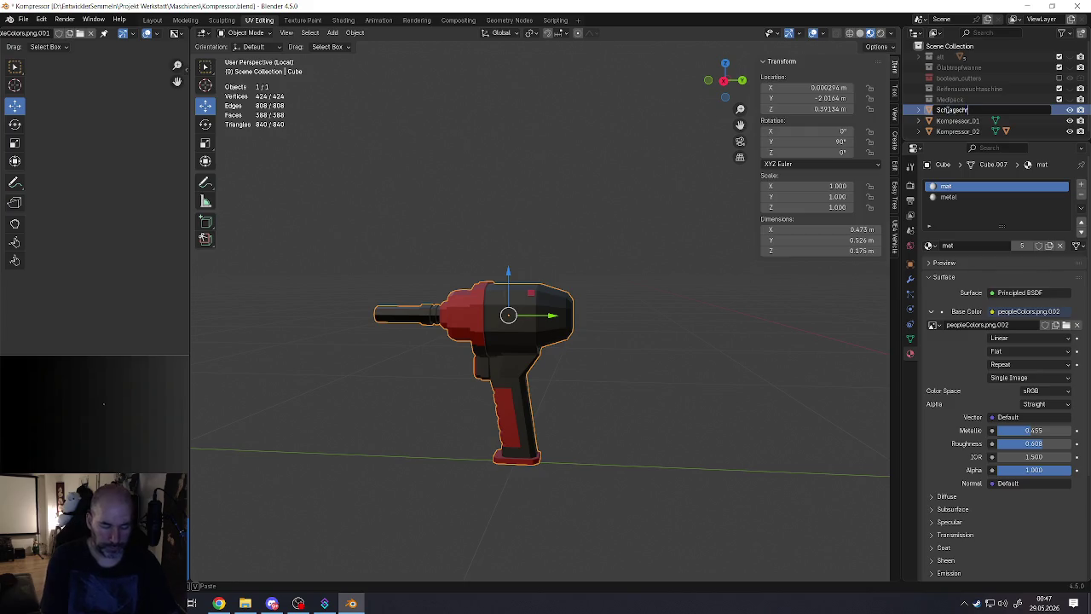
type("auber_01")
key("Return")
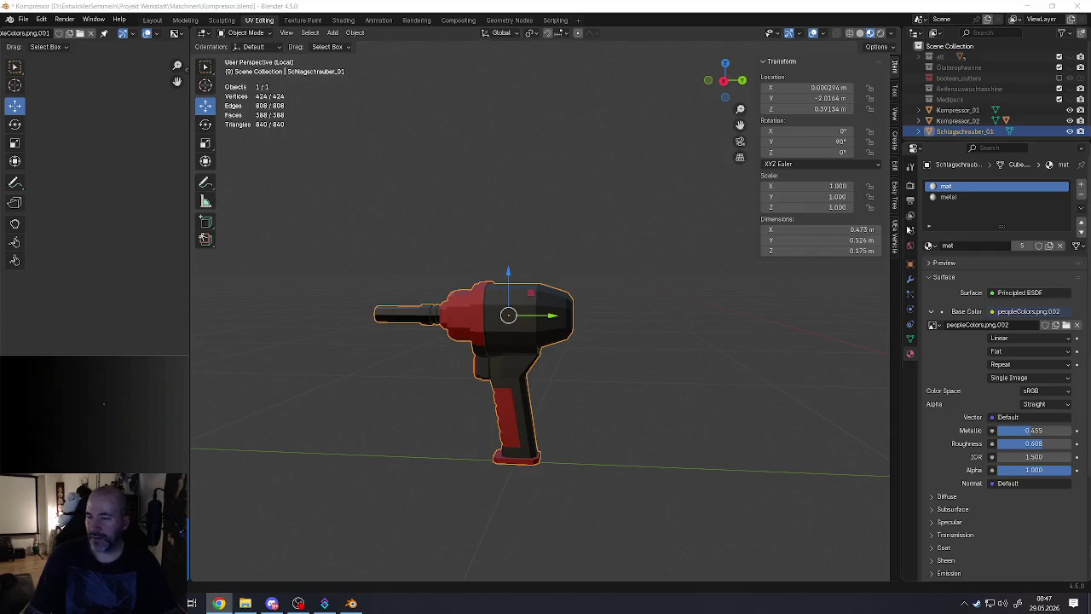
mouse_move(512, 332)
middle_mouse_down()
mouse_move(526, 335)
mouse_move(512, 317)
middle_mouse_up()
scroll(503, 315, "up", 1)
scroll(477, 315, "up", 2)
scroll(482, 319, "up", 2)
scroll(571, 319, "down", 3)
scroll(571, 328, "down", 4)
scroll(561, 345, "up", 2)
scroll(561, 344, "down", 2)
mouse_move(562, 345)
middle_mouse_down()
mouse_move(602, 369)
mouse_move(555, 324)
mouse_move(478, 318)
middle_mouse_up()
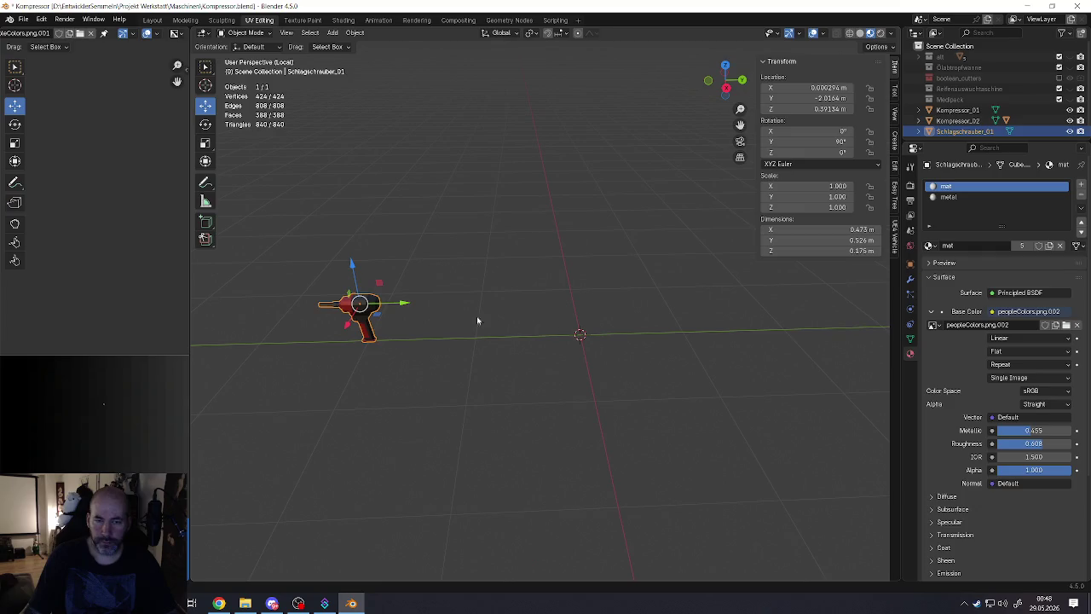
Step: Snap the wrench to the 3D cursor at 0, 0, 0 and raise its whole mesh along Z
left_click(354, 32)
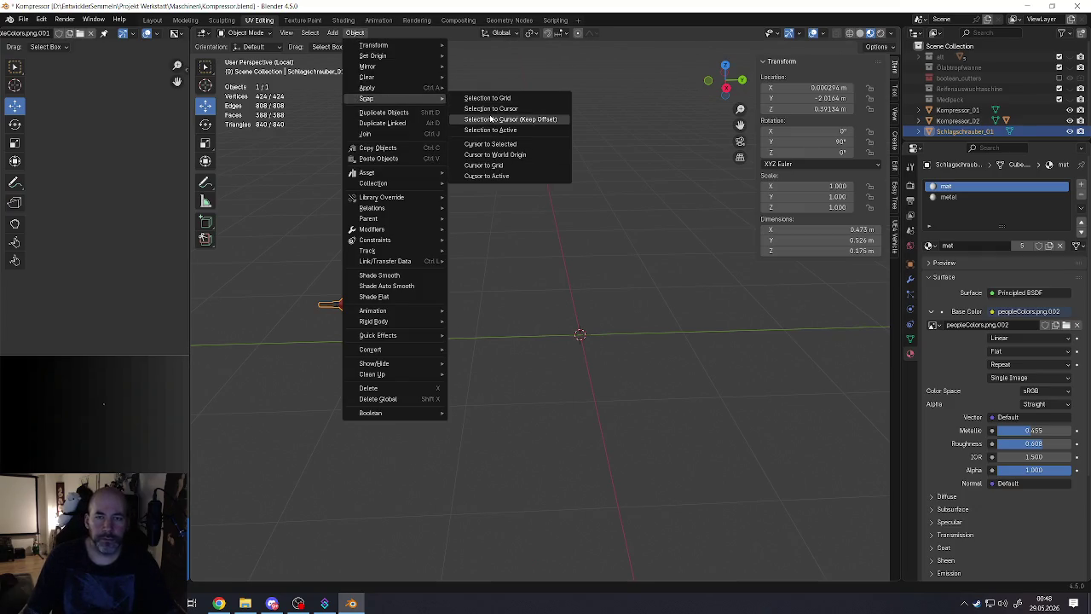
left_click(493, 108)
key("KP_Decimal")
key("Tab")
mouse_move(585, 312)
middle_mouse_down()
mouse_move(547, 292)
mouse_move(571, 268)
middle_mouse_up()
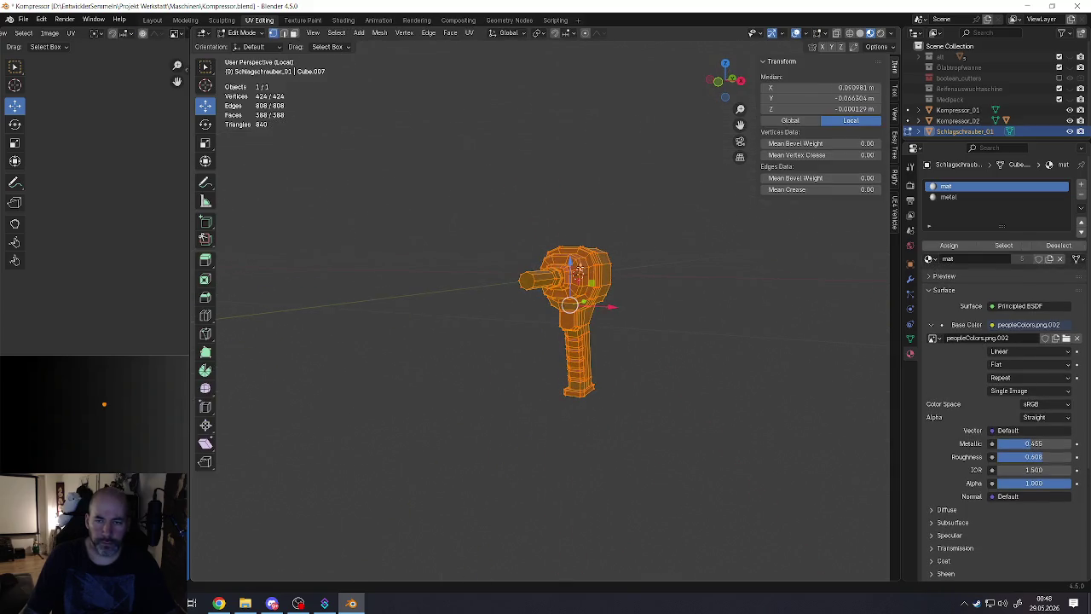
key("g")
key("z")
left_click(564, 147)
Step: Rotate the wrench's mesh -80° around the Y axis
middle_click_drag(564, 147, 571, 170)
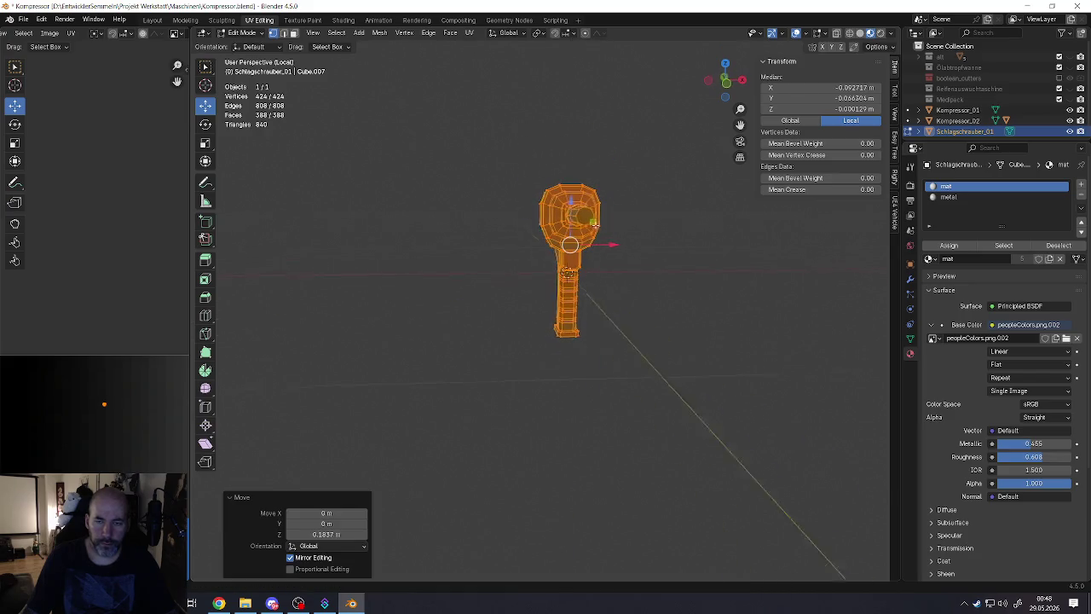
type("ry")
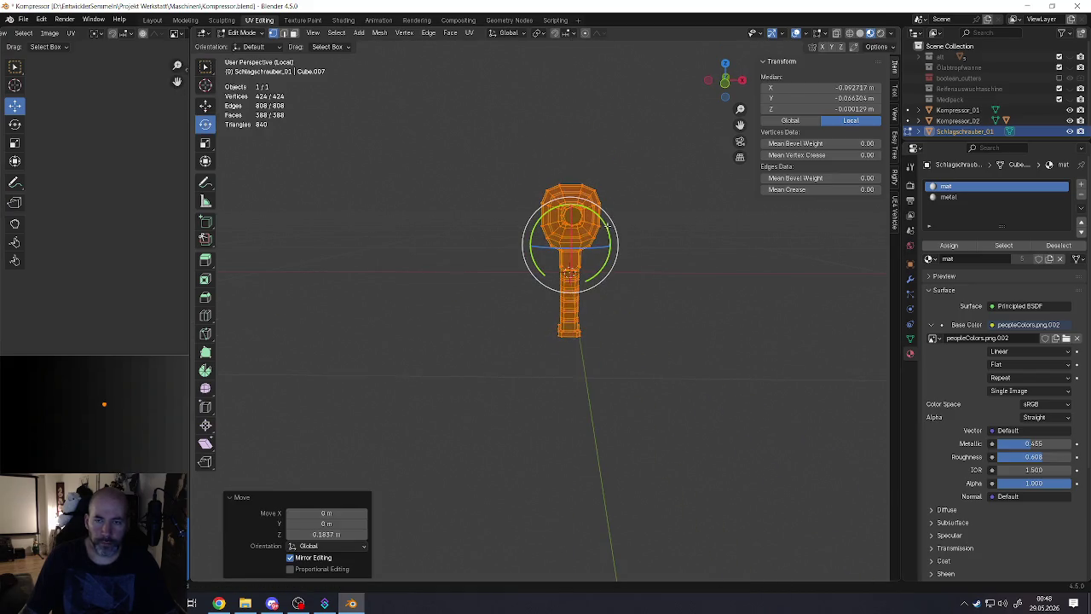
type("-85")
key("BackSpace")
key("BackSpace")
type("80")
key("Return")
Step: Check the rotated wrench from several sides, then return to Object Mode
mouse_move(556, 205)
middle_mouse_down()
mouse_move(610, 273)
mouse_move(607, 256)
mouse_move(603, 239)
mouse_move(576, 251)
mouse_move(570, 276)
middle_mouse_up()
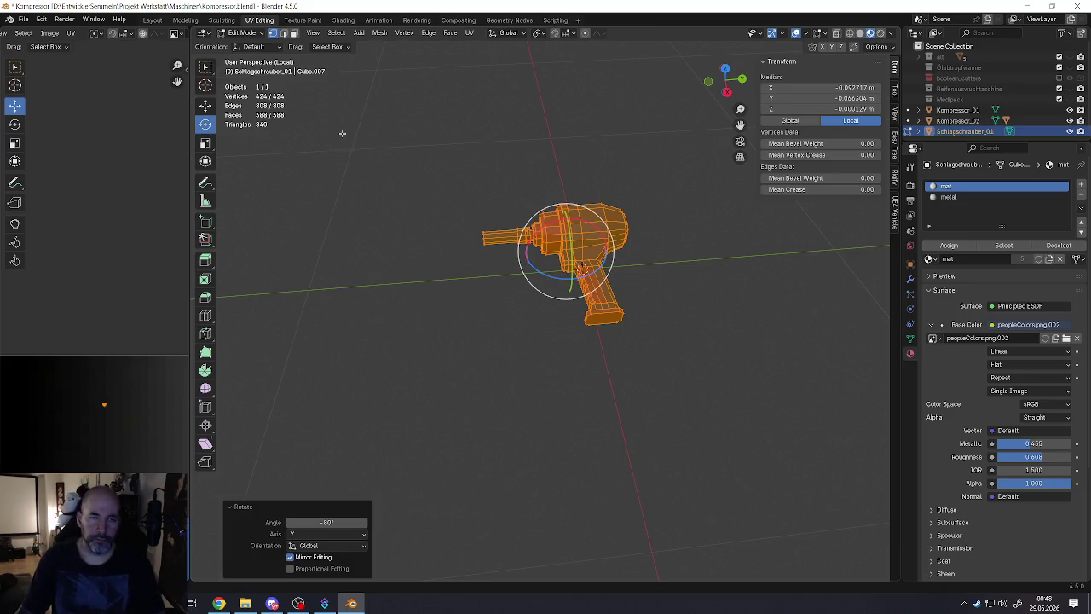
left_click(206, 105)
middle_click_drag(289, 293, 443, 293)
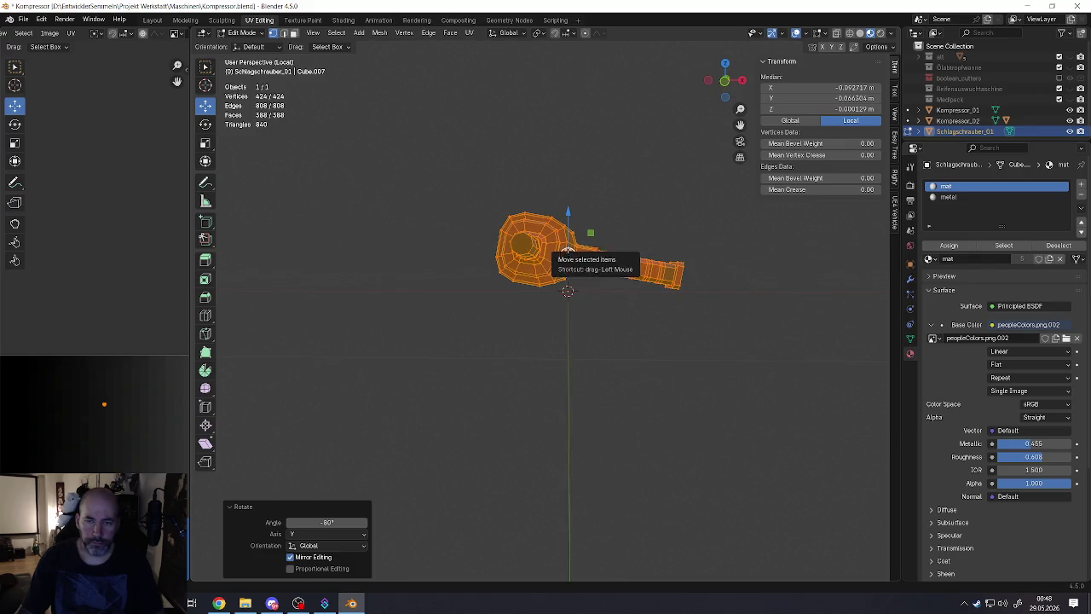
left_click(206, 123)
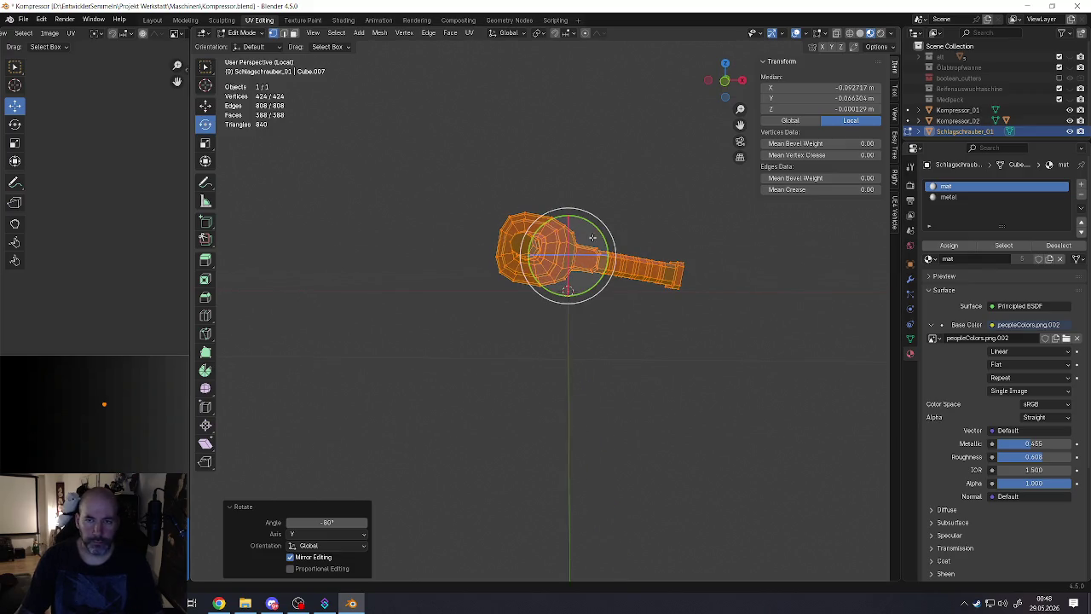
middle_click_drag(612, 254, 597, 254)
key("Tab")
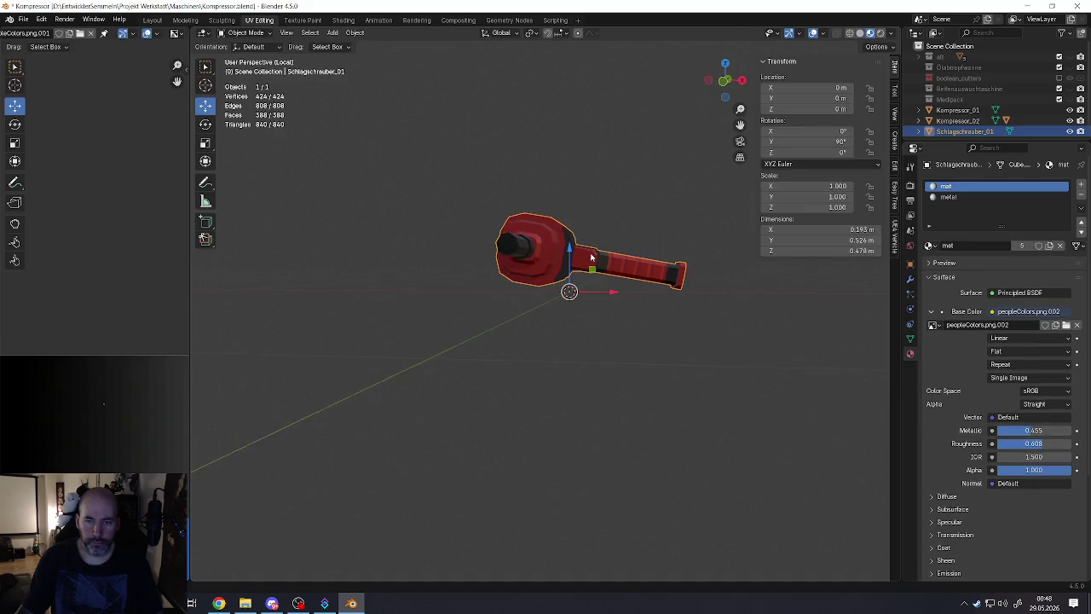
Step: Lower the wrench to Z -0.012469 m and tilt its mesh a further -0.534° about Y
left_click_drag(569, 250, 567, 256)
mouse_move(567, 255)
middle_mouse_down()
mouse_move(597, 264)
mouse_move(588, 235)
middle_mouse_up()
key("Tab")
scroll(620, 267, "up", 4)
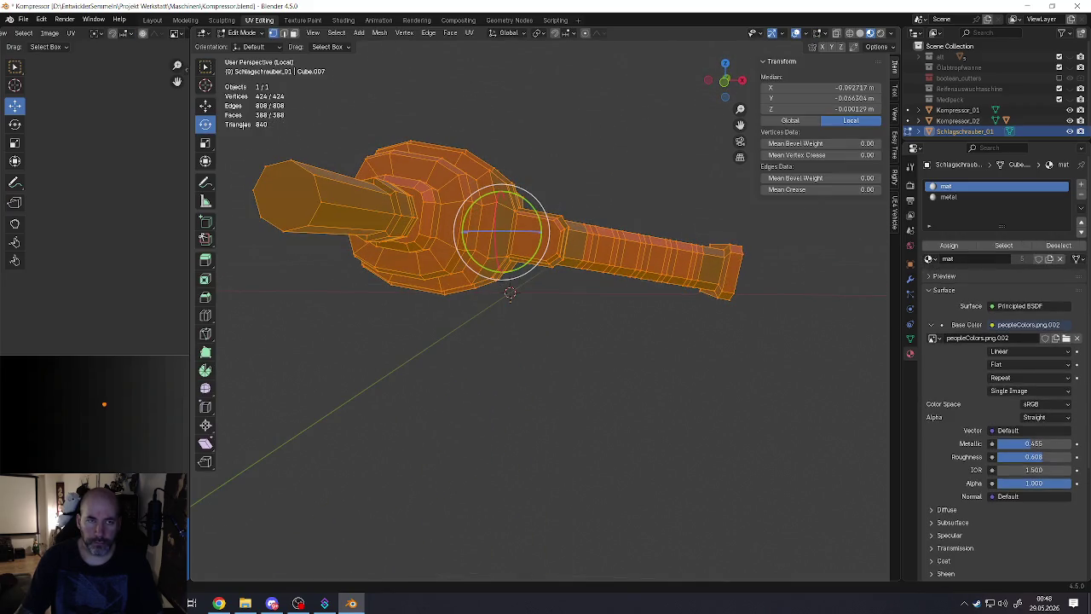
left_click(205, 160)
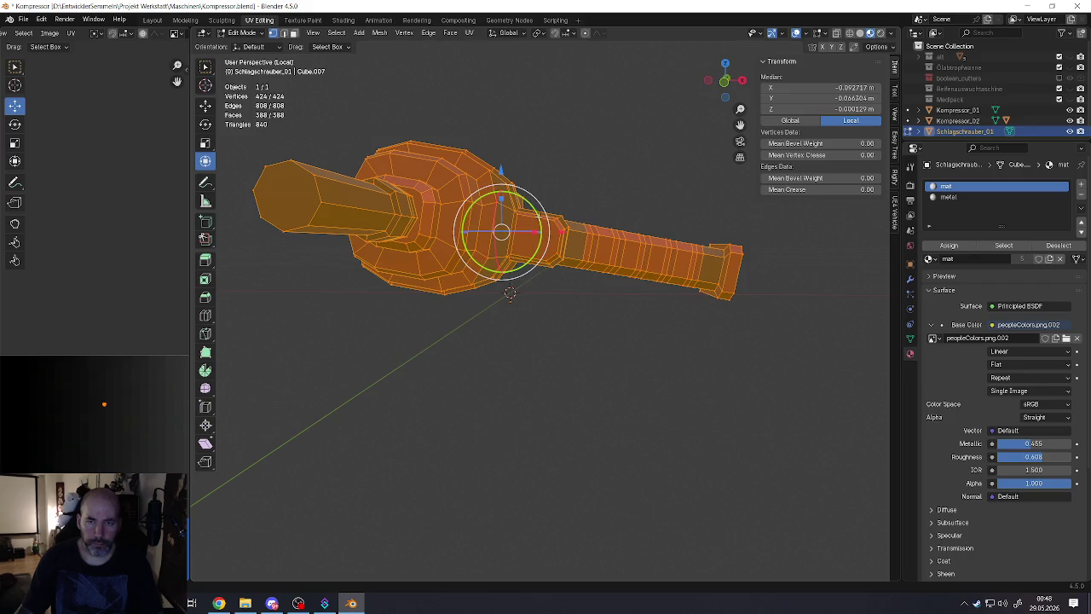
left_click_drag(540, 217, 549, 213)
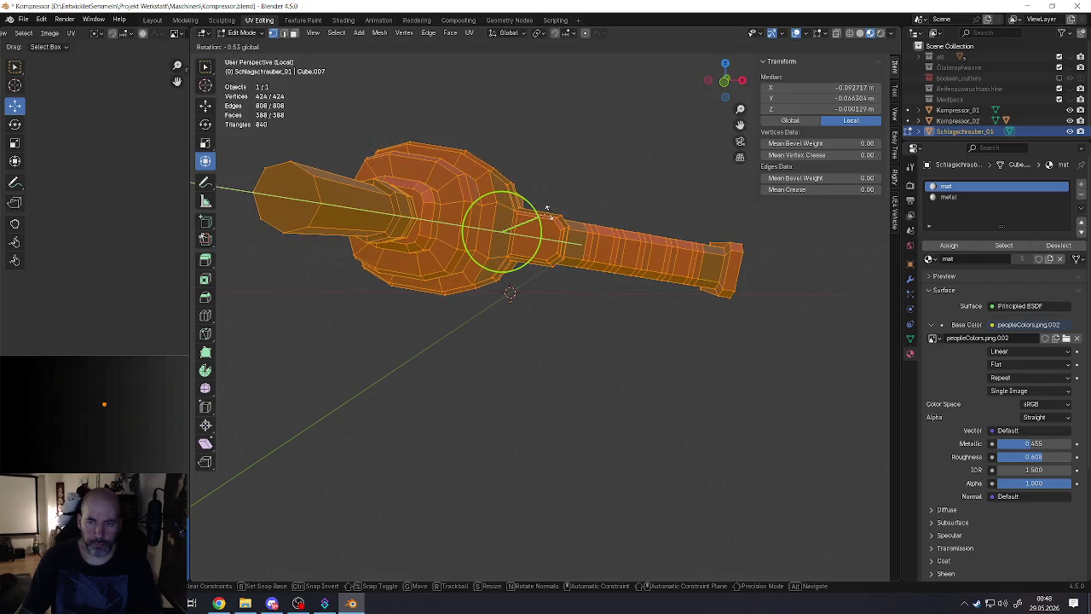
mouse_move(550, 213)
middle_mouse_down()
mouse_move(570, 214)
mouse_move(545, 252)
mouse_move(571, 243)
mouse_move(569, 297)
mouse_move(540, 324)
middle_mouse_up()
key("alt+a")
scroll(544, 253, "down", 4)
key("Tab")
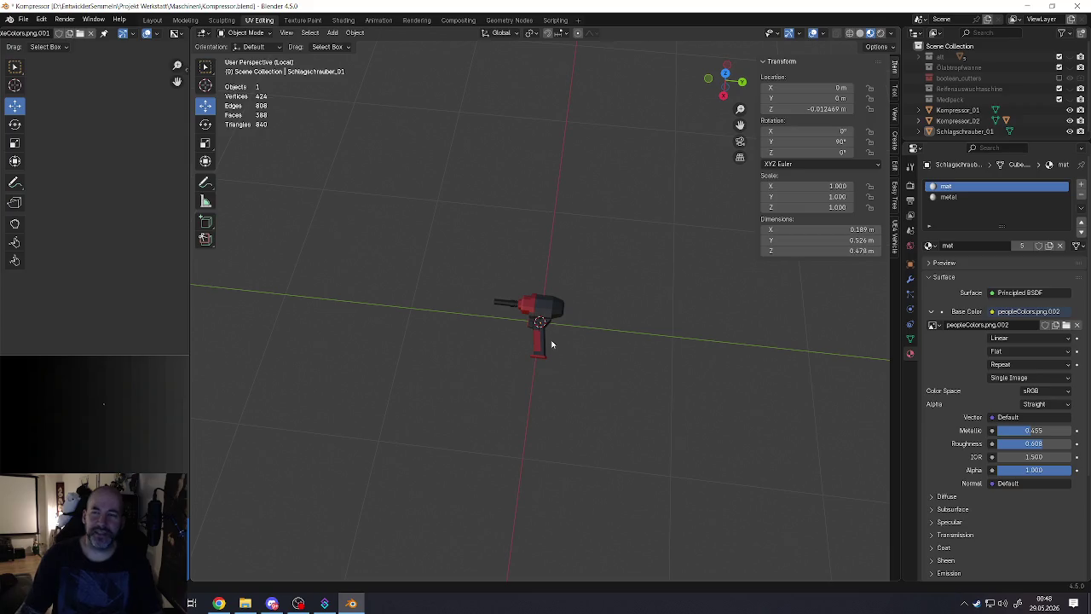
Step: Select Schlagschrauber_01 and undo its mesh's sideways rotation in Edit Mode so it stands upright
mouse_move(548, 343)
middle_mouse_down()
mouse_move(606, 307)
mouse_move(486, 321)
mouse_move(545, 316)
mouse_move(605, 377)
mouse_move(419, 336)
mouse_move(606, 370)
mouse_move(659, 291)
middle_mouse_up()
left_click(545, 316)
mouse_move(618, 293)
middle_mouse_down()
mouse_move(521, 313)
mouse_move(371, 368)
middle_mouse_up()
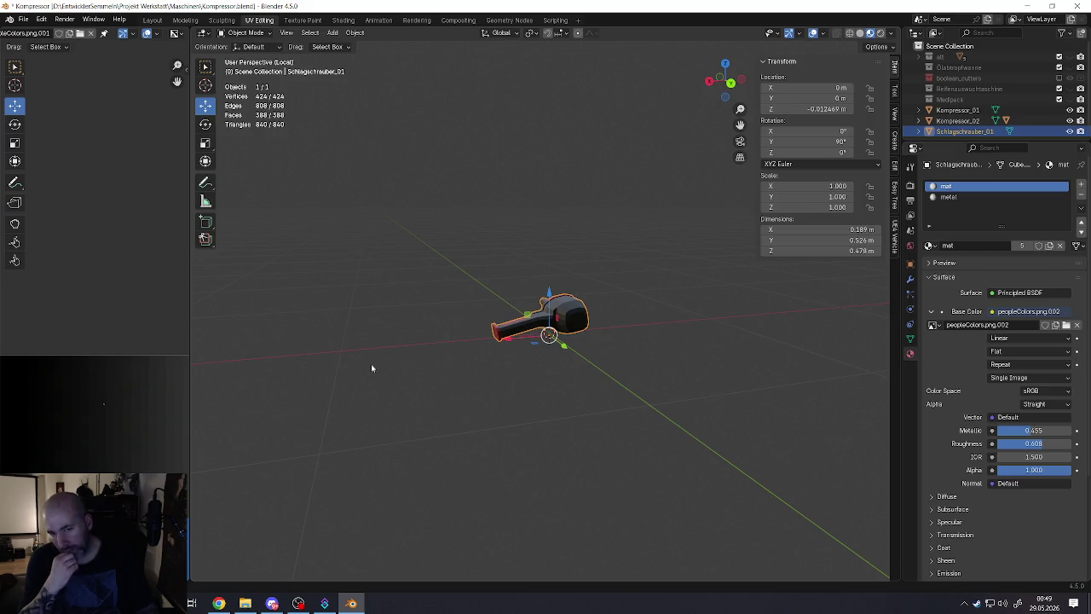
mouse_move(371, 368)
middle_mouse_down()
mouse_move(433, 365)
mouse_move(524, 425)
mouse_move(595, 436)
mouse_move(536, 407)
mouse_move(628, 367)
mouse_move(599, 370)
middle_mouse_up()
key("Tab")
key("ctrl+z")
key("ctrl+z")
key("ctrl+z")
key("ctrl+z")
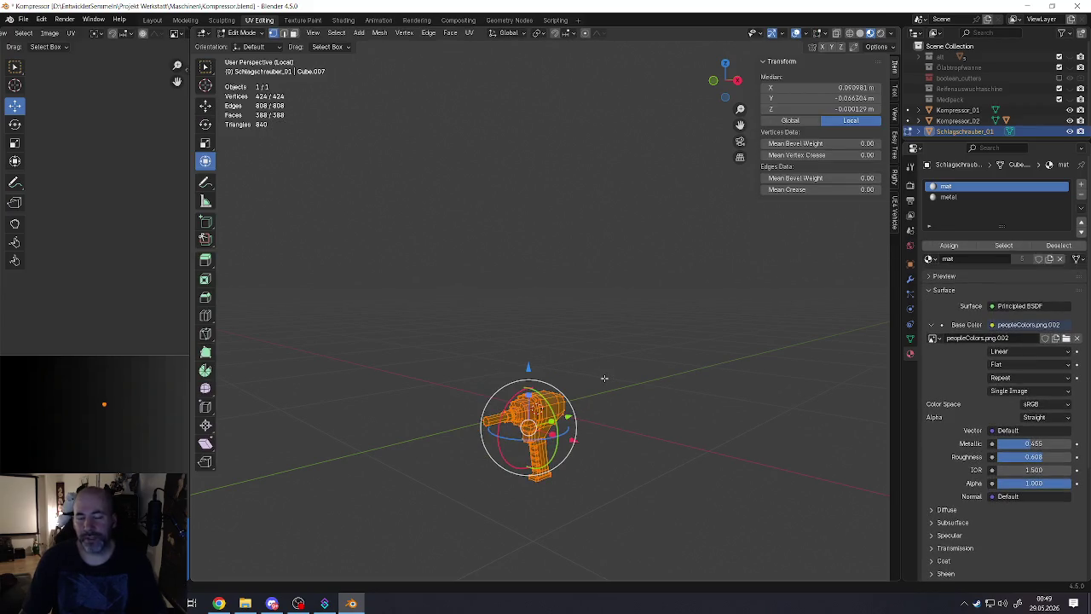
Step: In front view, lift the wrench's mesh 0.37504 m along Z
middle_click_drag(604, 377, 221, 88)
left_click(205, 104)
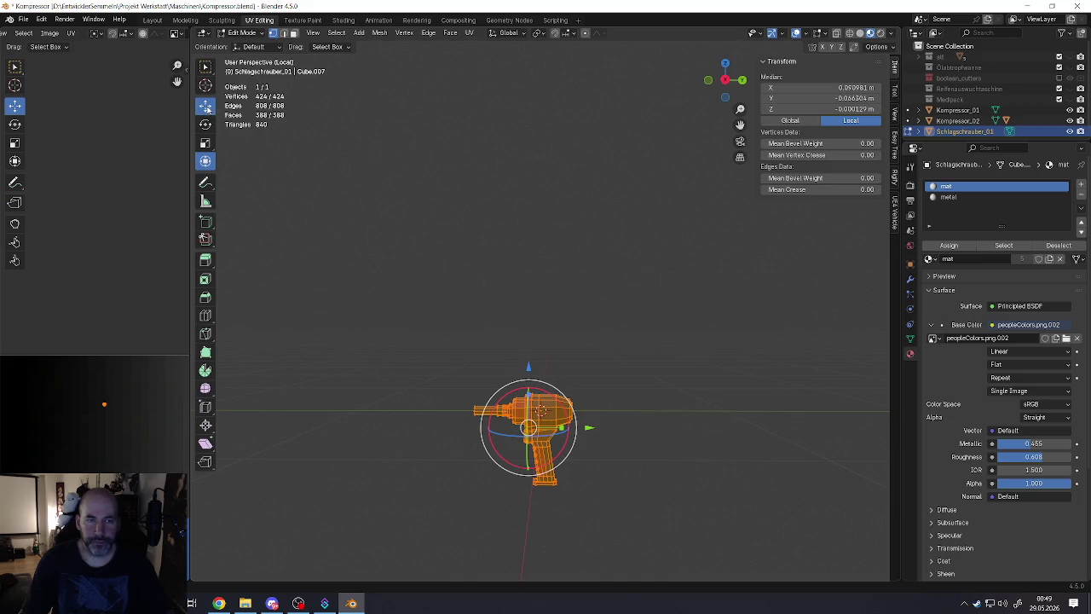
left_click_drag(529, 385, 529, 303)
mouse_move(528, 303)
middle_mouse_down()
mouse_move(591, 374)
mouse_move(542, 374)
middle_mouse_up()
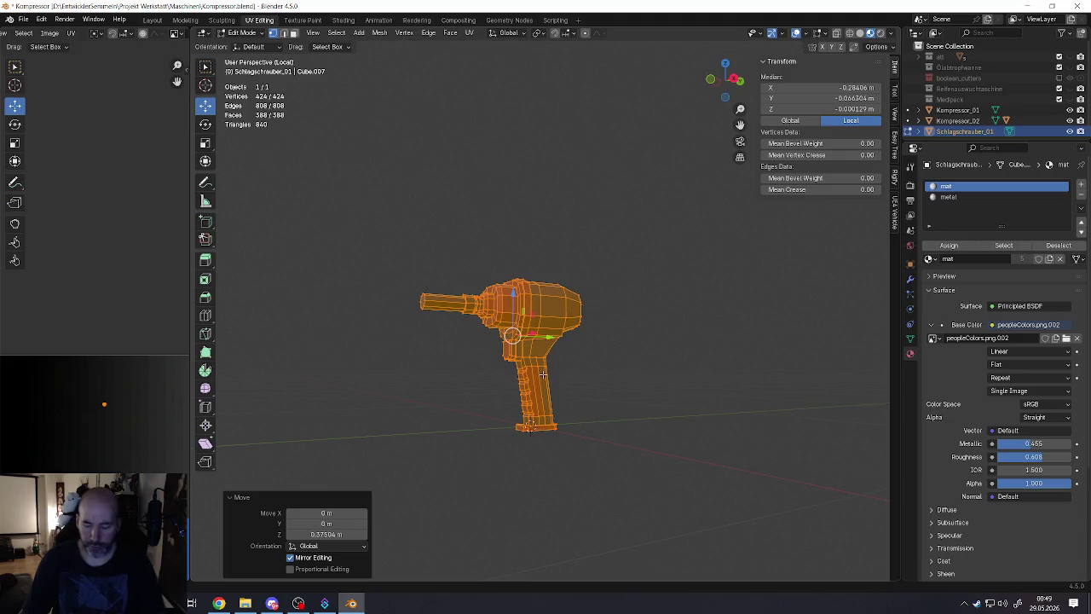
key("KP_1")
scroll(541, 396, "up", 3)
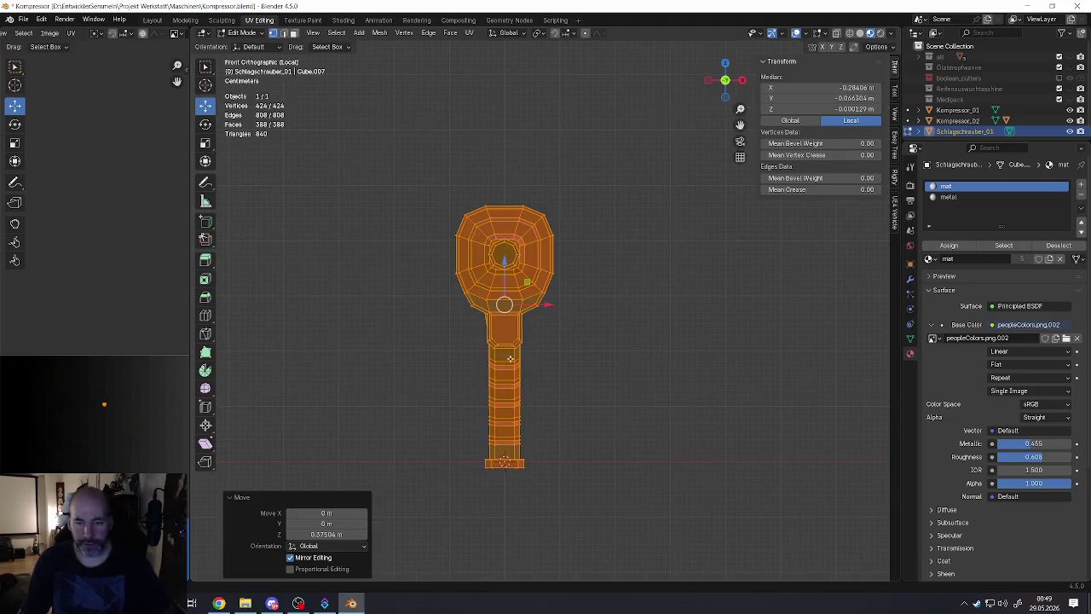
key("g")
key("z")
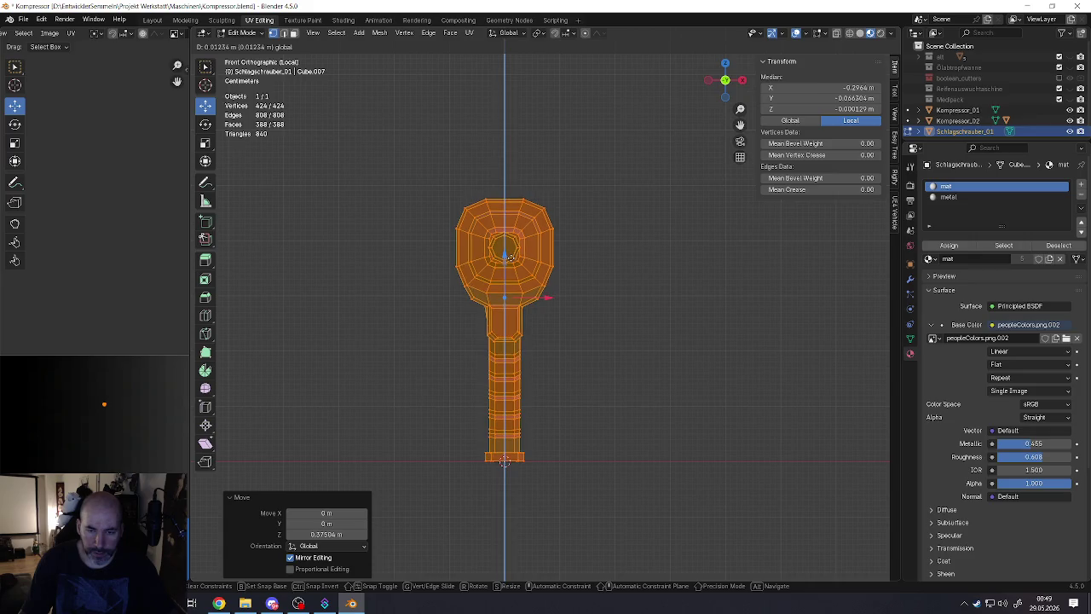
left_click(508, 256)
middle_click_drag(508, 256, 419, 324)
key("Tab")
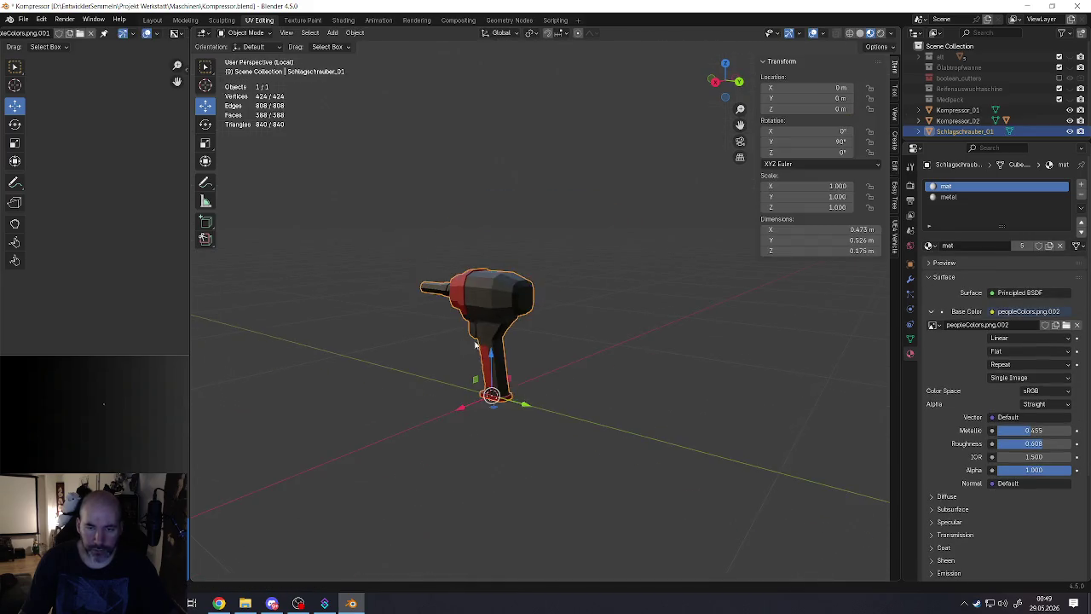
Step: In side view, shift the mesh -0.02283 m along Y so the grip base sits on the origin
middle_click_drag(499, 389, 511, 341)
scroll(568, 371, "up", 4)
key("KP_3")
key("Tab")
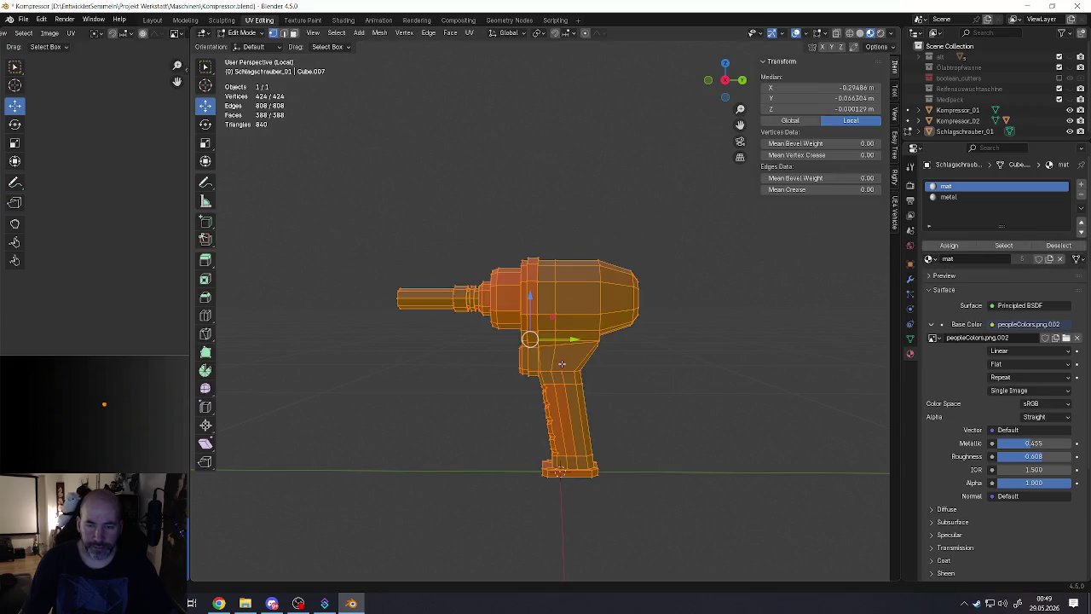
key("g")
key("y")
left_click(564, 340)
mouse_move(564, 339)
middle_mouse_down()
mouse_move(523, 378)
mouse_move(653, 352)
mouse_move(459, 398)
mouse_move(521, 394)
middle_mouse_up()
key("Tab")
scroll(537, 390, "down", 5)
middle_click_drag(448, 384, 480, 409)
scroll(533, 369, "up", 3)
scroll(534, 369, "up", 2)
scroll(528, 375, "up", 2)
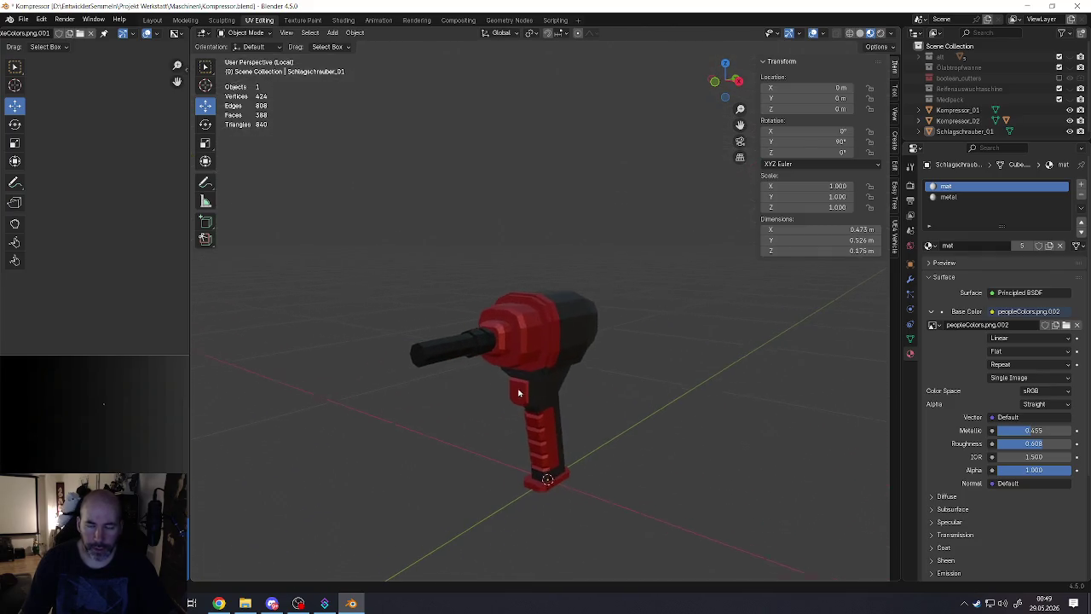
middle_click_drag(524, 380, 516, 392)
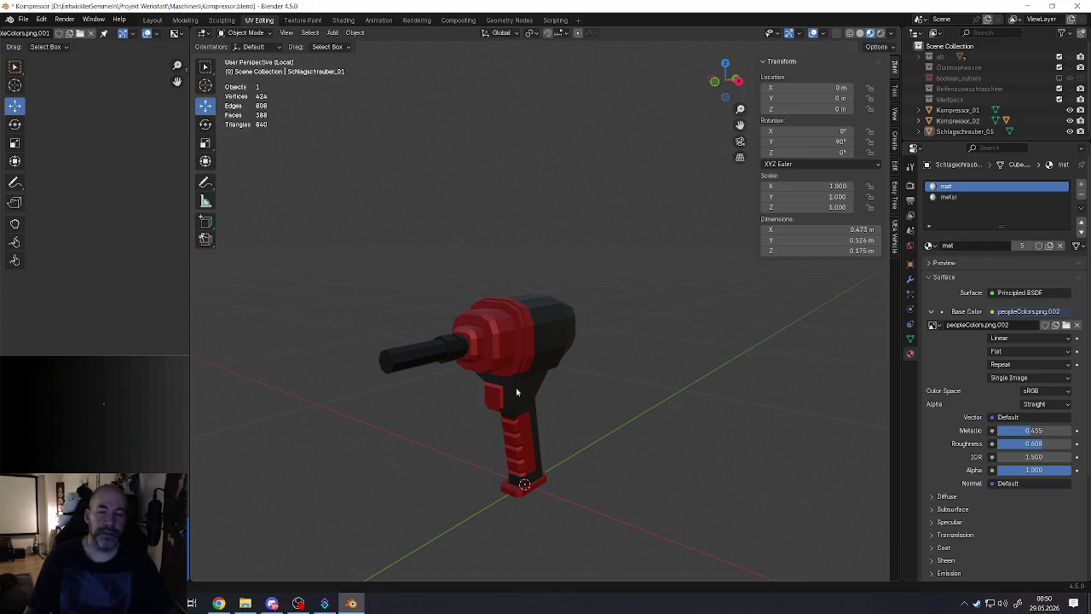
mouse_move(516, 463)
middle_mouse_down()
mouse_move(531, 499)
mouse_move(513, 463)
middle_mouse_up()
key("Tab")
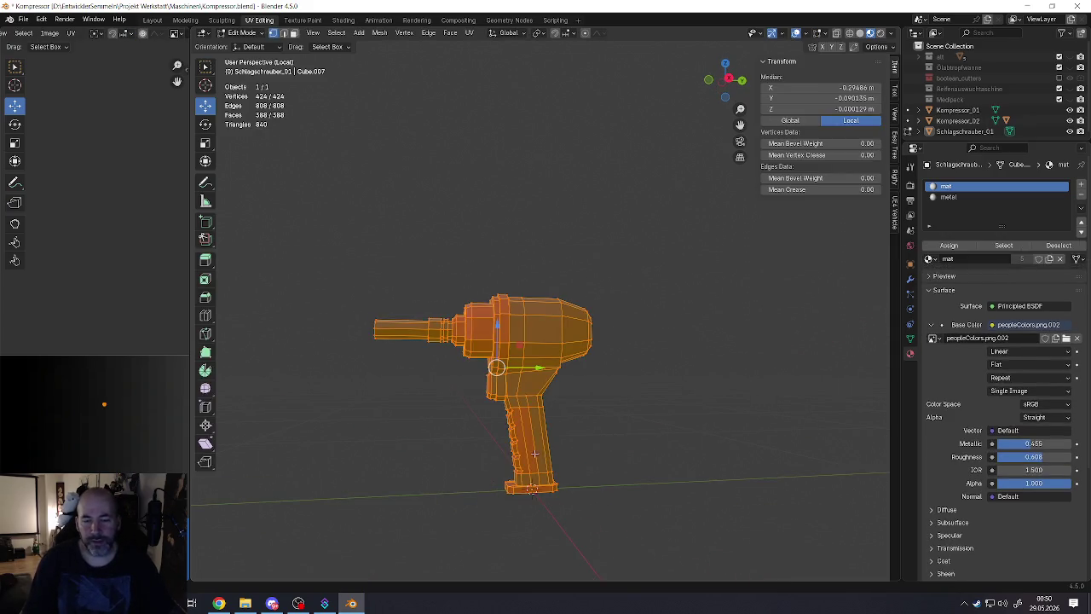
left_click_drag(508, 329, 538, 422)
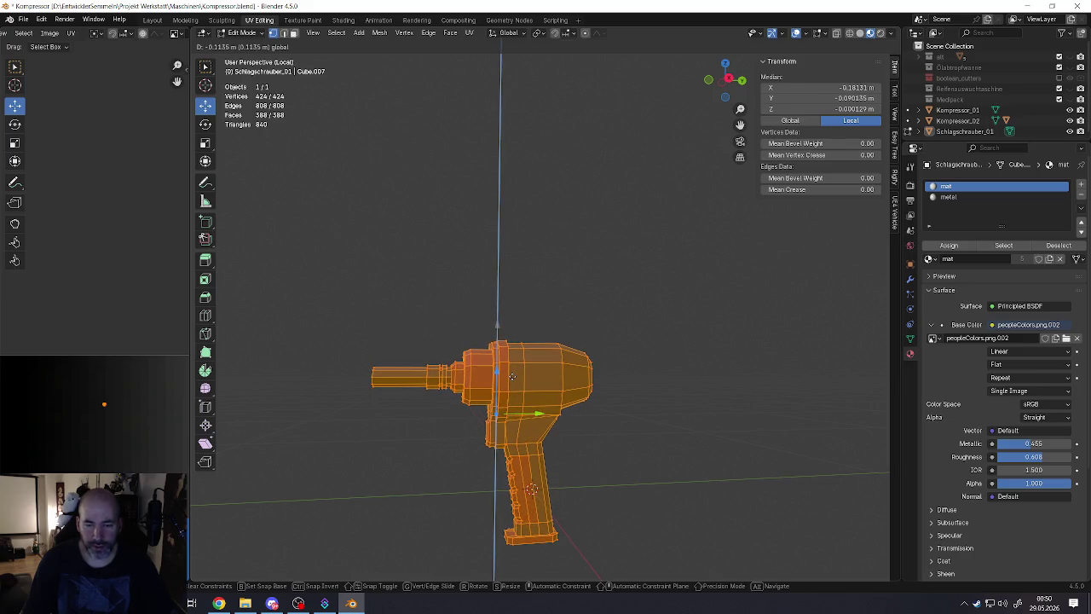
key("Tab")
mouse_move(540, 421)
middle_mouse_down()
mouse_move(657, 417)
mouse_move(545, 422)
middle_mouse_up()
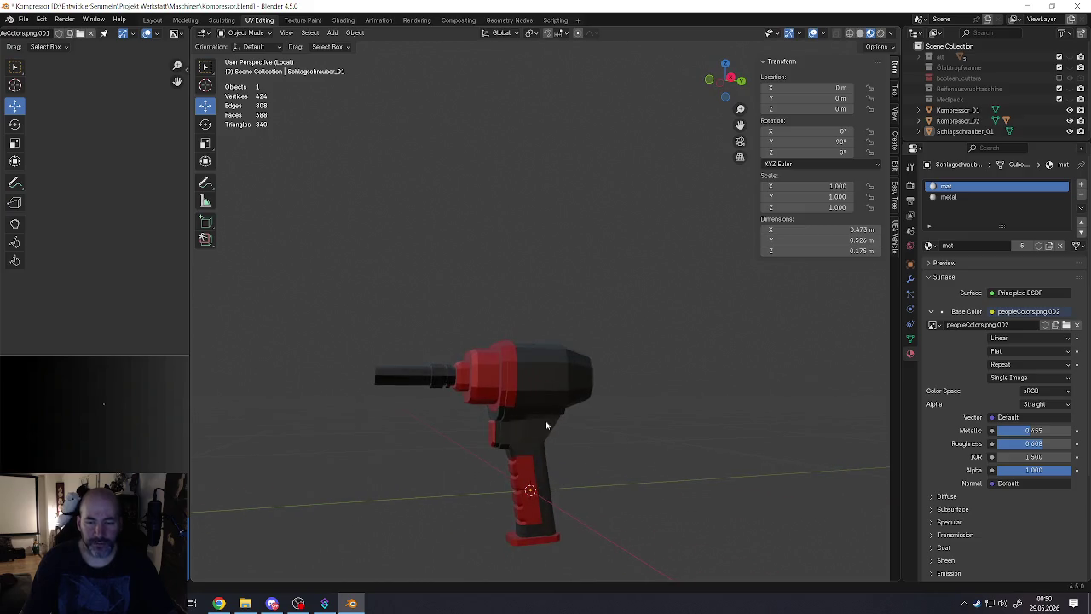
key("Tab")
key("ctrl+z")
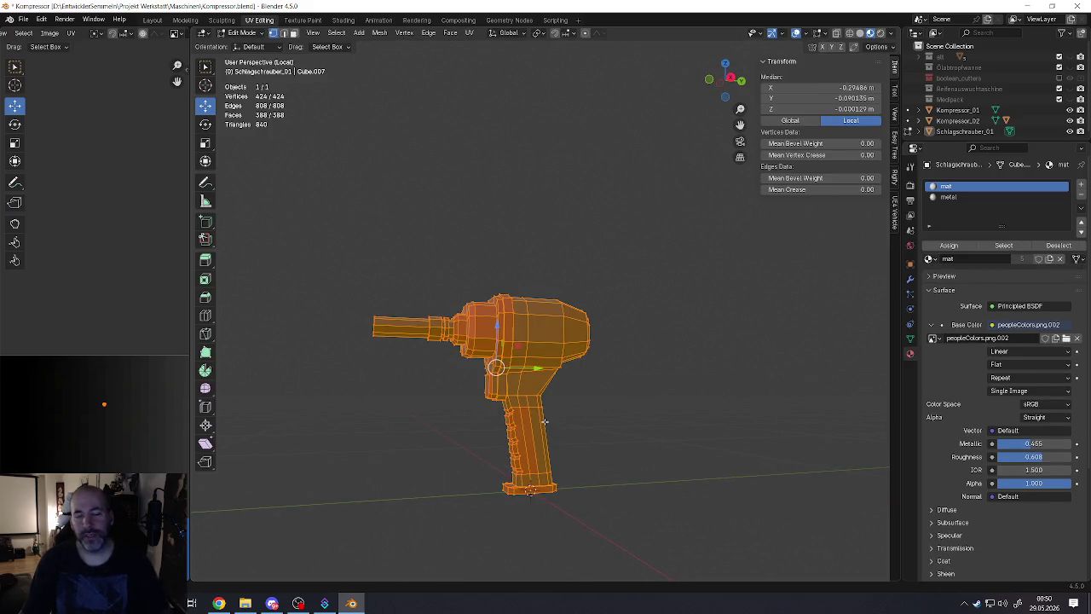
key("Tab")
mouse_move(486, 433)
middle_mouse_down()
mouse_move(585, 468)
mouse_move(418, 429)
mouse_move(507, 421)
mouse_move(531, 433)
middle_mouse_up()
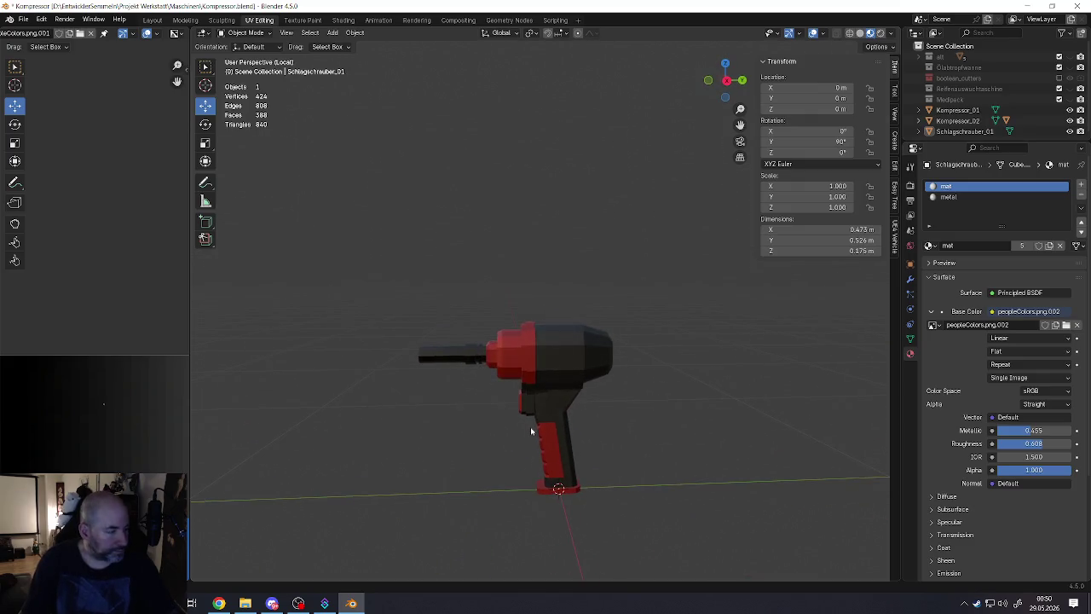
scroll(531, 432, "down", 3)
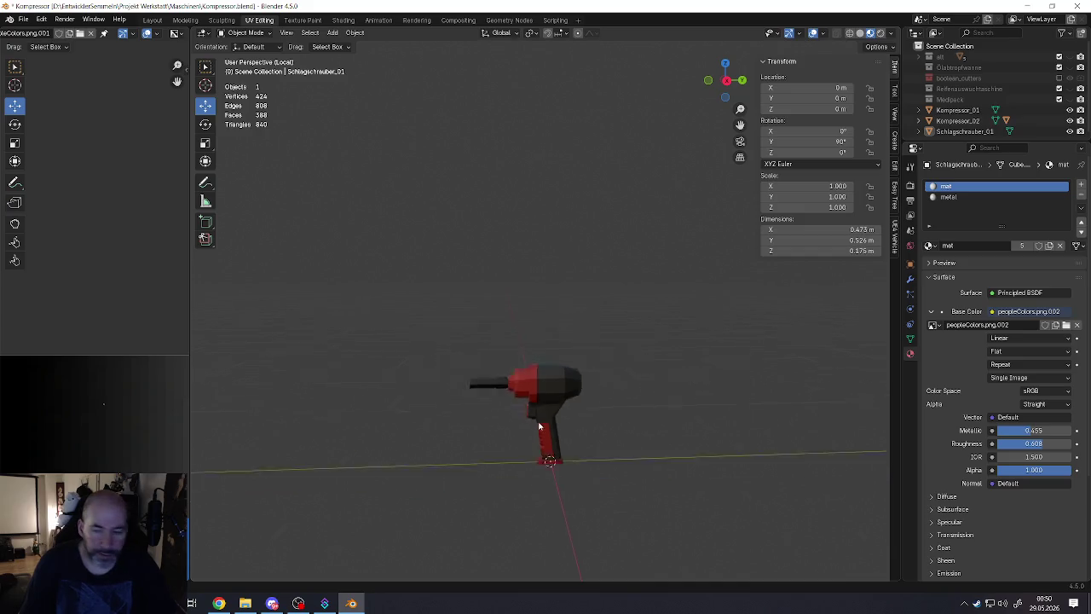
scroll(511, 430, "down", 5)
scroll(596, 418, "down", 3, "ctrl")
scroll(399, 409, "up", 1)
scroll(436, 409, "up", 2)
scroll(452, 401, "up", 2)
scroll(498, 429, "up", 2)
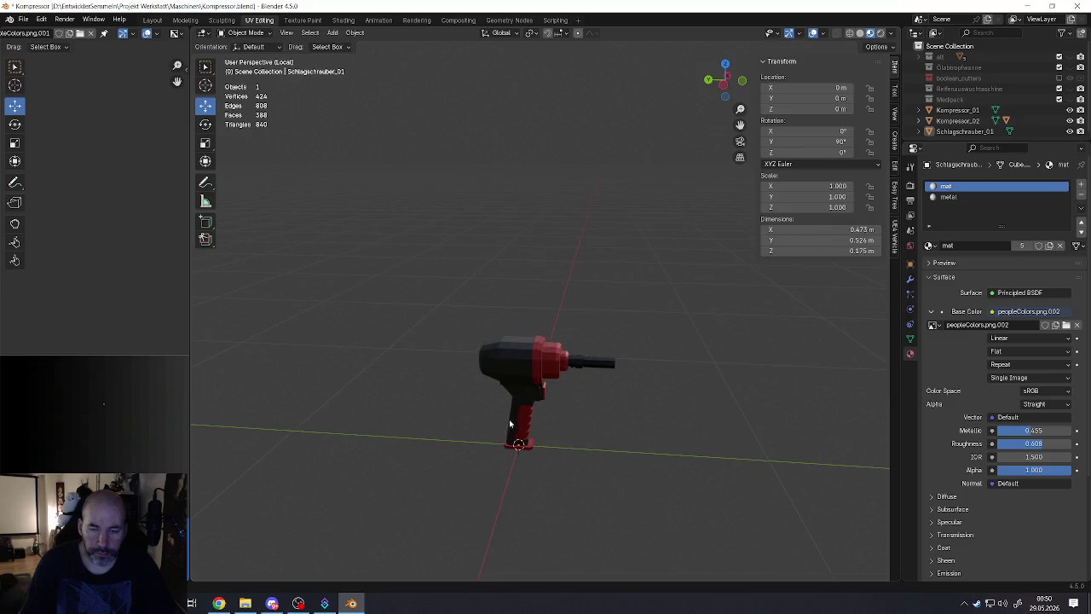
middle_click_drag(497, 429, 513, 422)
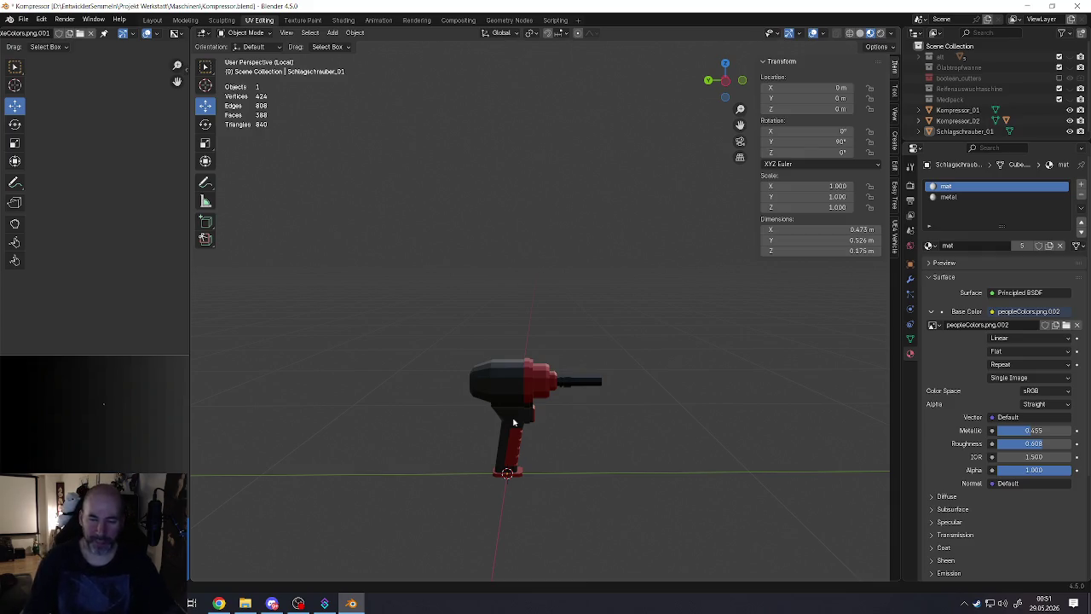
scroll(526, 461, "down", 3)
Step: Copy the impact wrench and save Kompressor.blend
scroll(533, 447, "up", 3)
scroll(530, 431, "up", 1)
scroll(529, 413, "up", 1)
left_click(524, 406)
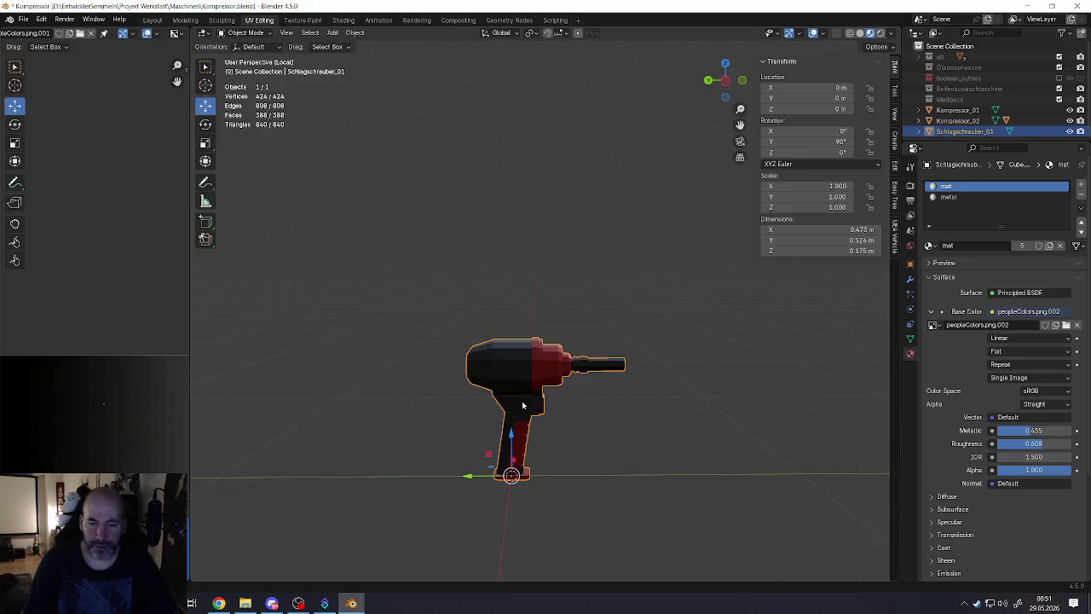
scroll(524, 406, "down", 4)
scroll(524, 406, "up", 2)
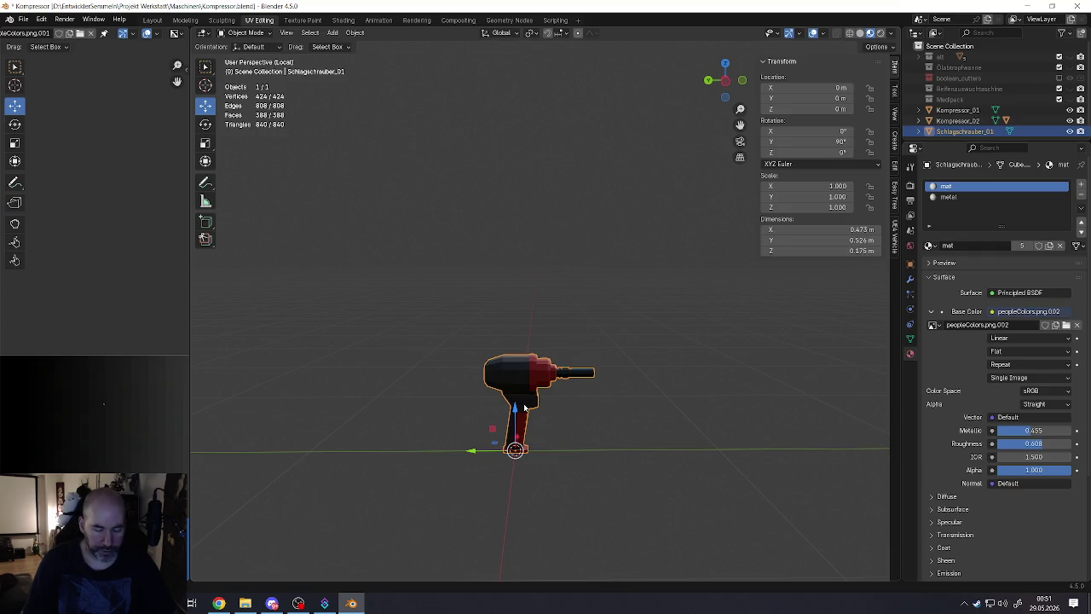
key("ctrl+c")
left_click(22, 19)
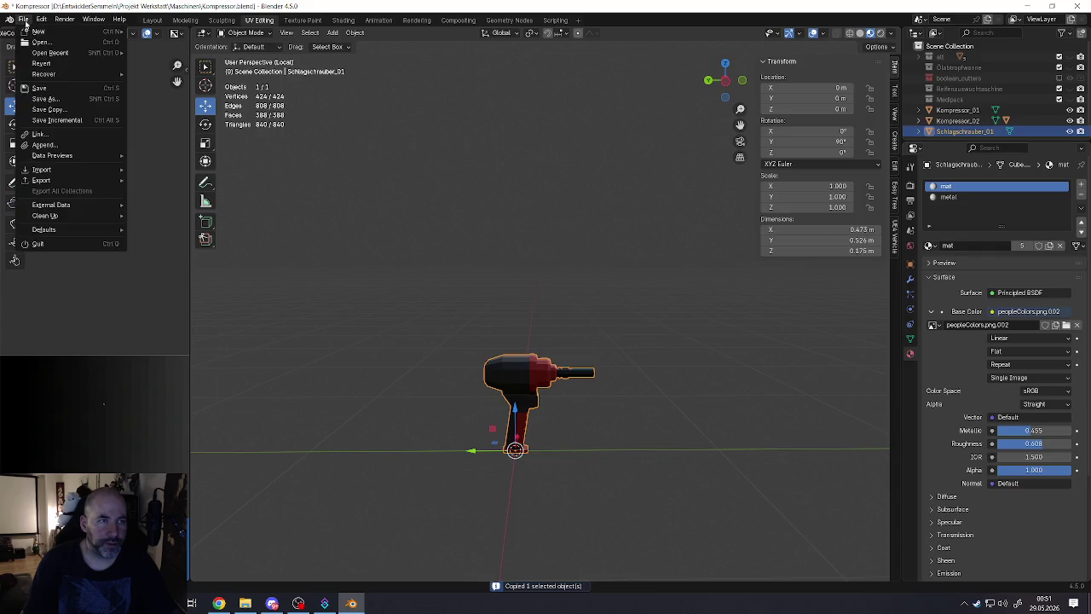
left_click(34, 98)
Step: Start a second Blender instance and open the recent file Werkzeuge und Kleinkram1.blend
left_click(1027, 6)
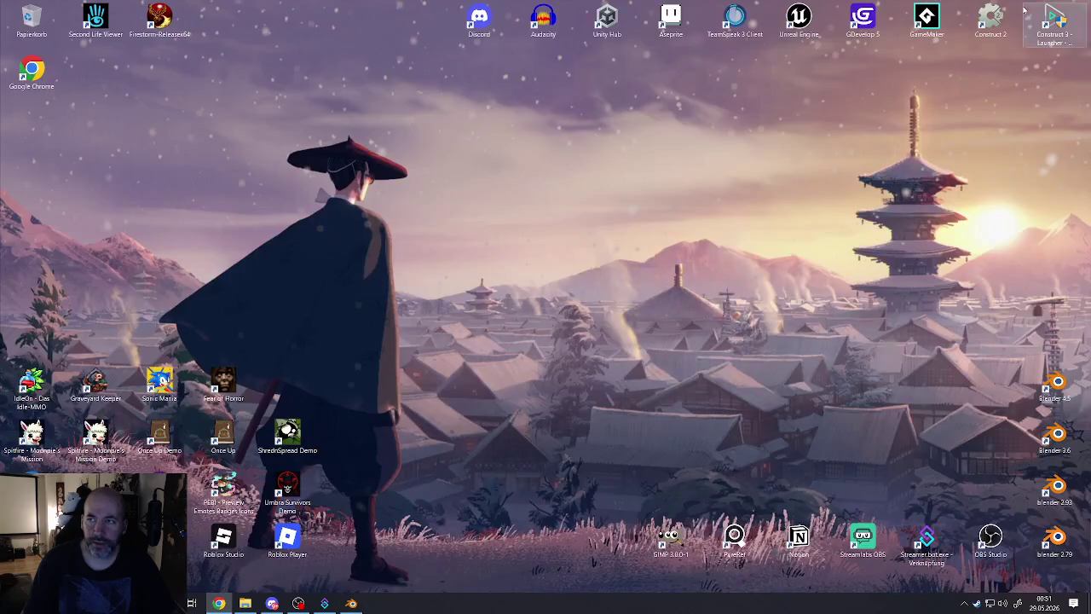
double_click(1044, 386)
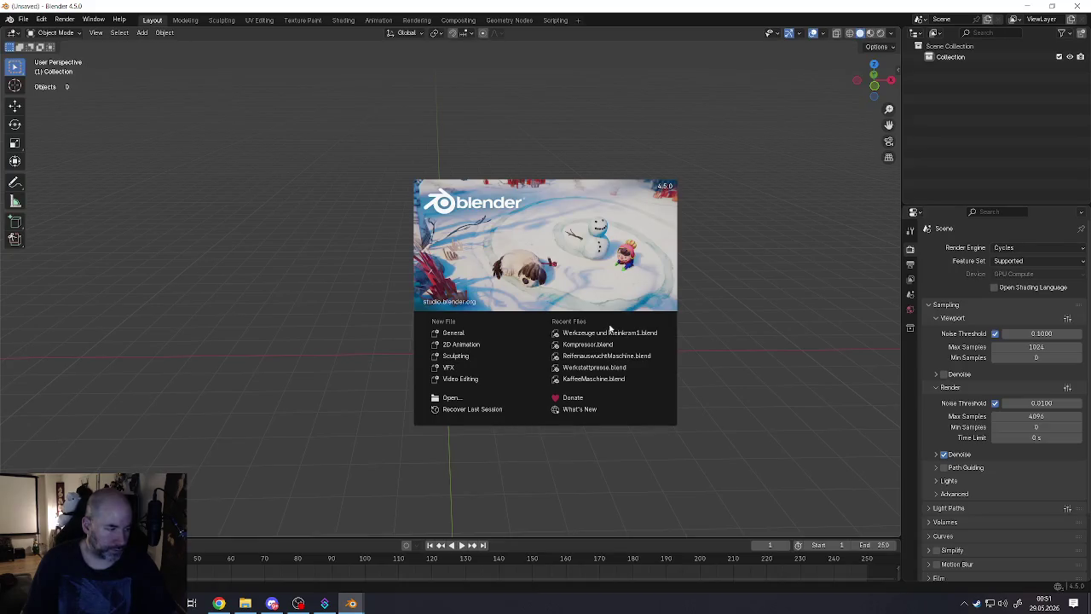
left_click(362, 285)
left_click(23, 19)
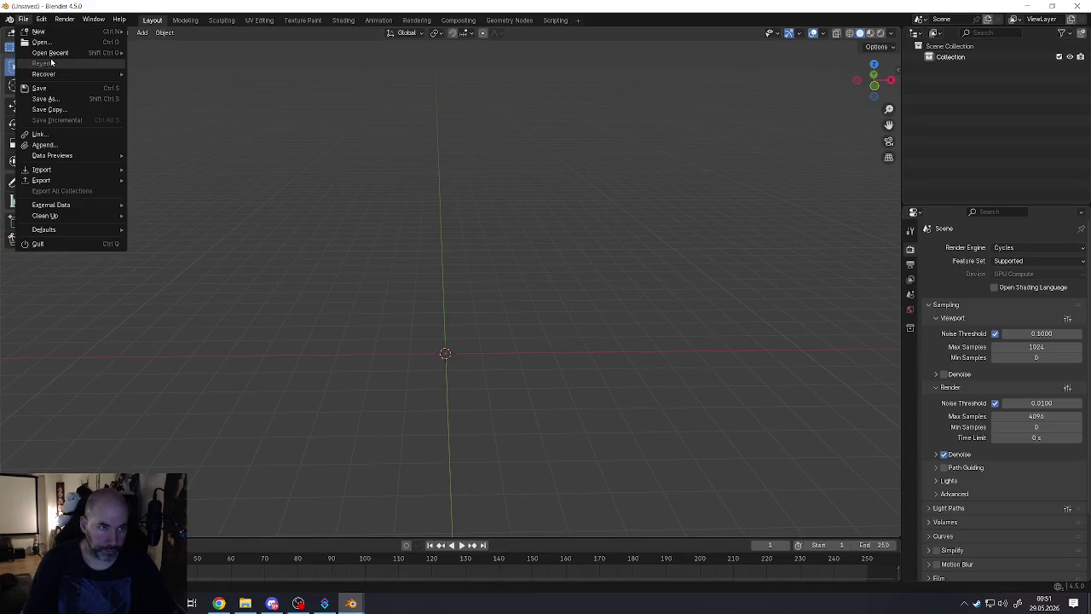
left_click(171, 55)
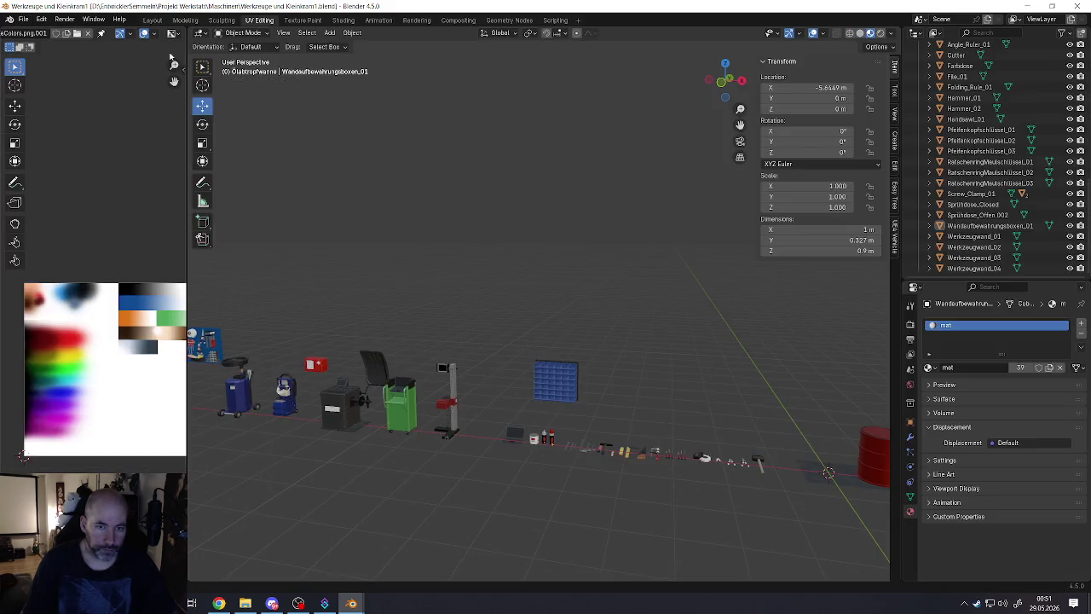
middle_click_drag(382, 381, 456, 424)
Step: Paste the impact wrench into the tools scene and frame it beside the barrel
middle_click_drag(652, 467, 512, 378)
scroll(513, 377, "up", 4)
scroll(374, 370, "up", 3)
scroll(374, 370, "down", 3)
scroll(426, 372, "down", 2)
scroll(511, 373, "down", 2)
scroll(582, 375, "down", 2)
scroll(571, 372, "down", 3, "ctrl")
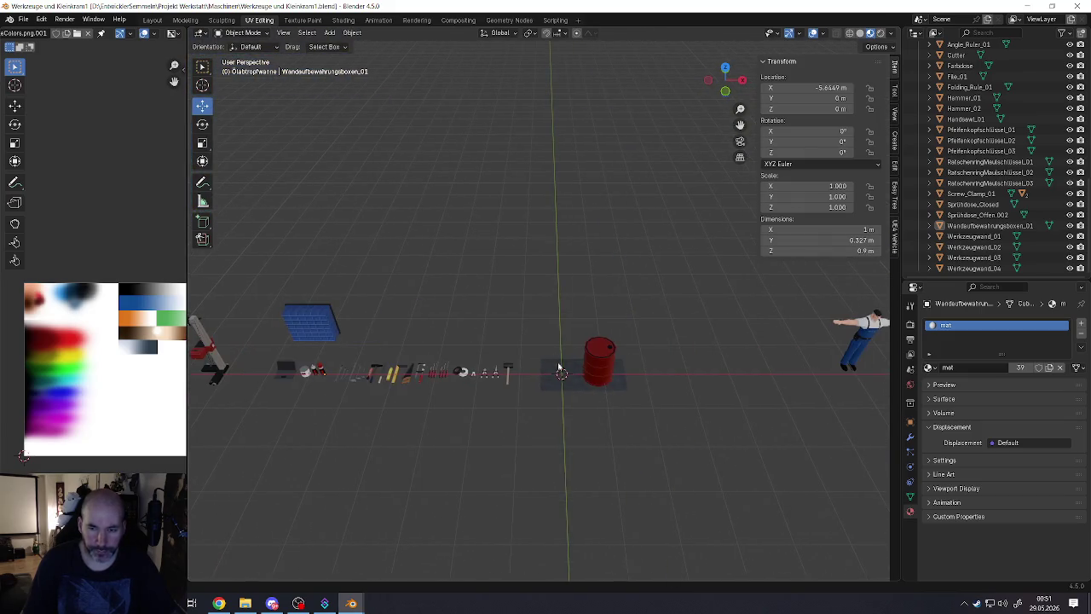
key("ctrl+v")
scroll(570, 373, "up", 6)
middle_click_drag(549, 358, 531, 319)
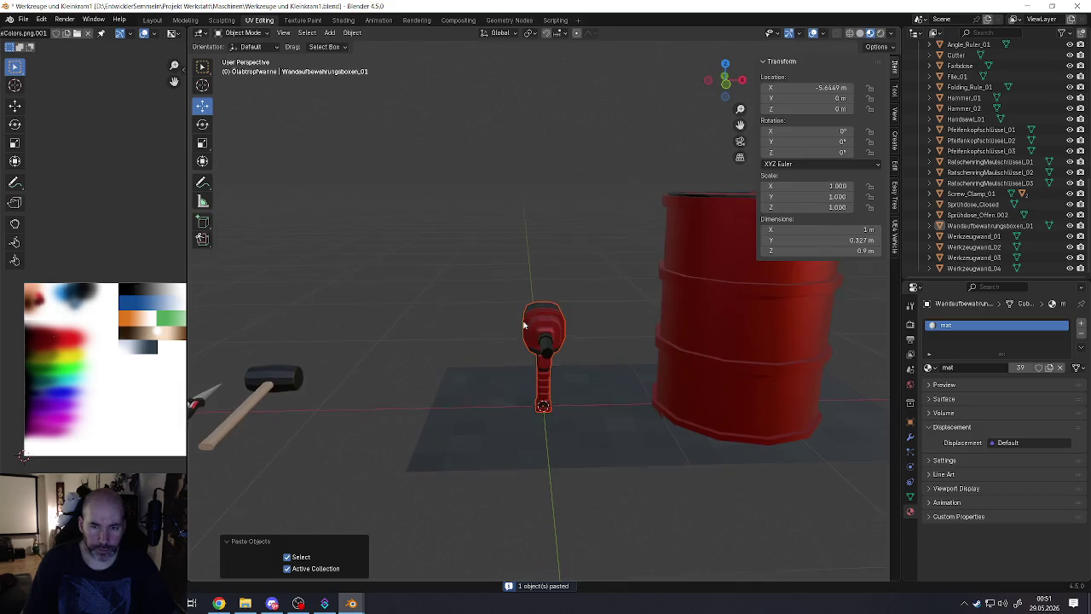
scroll(534, 344, "down", 4)
middle_click_drag(531, 361, 523, 370)
scroll(524, 370, "up", 3)
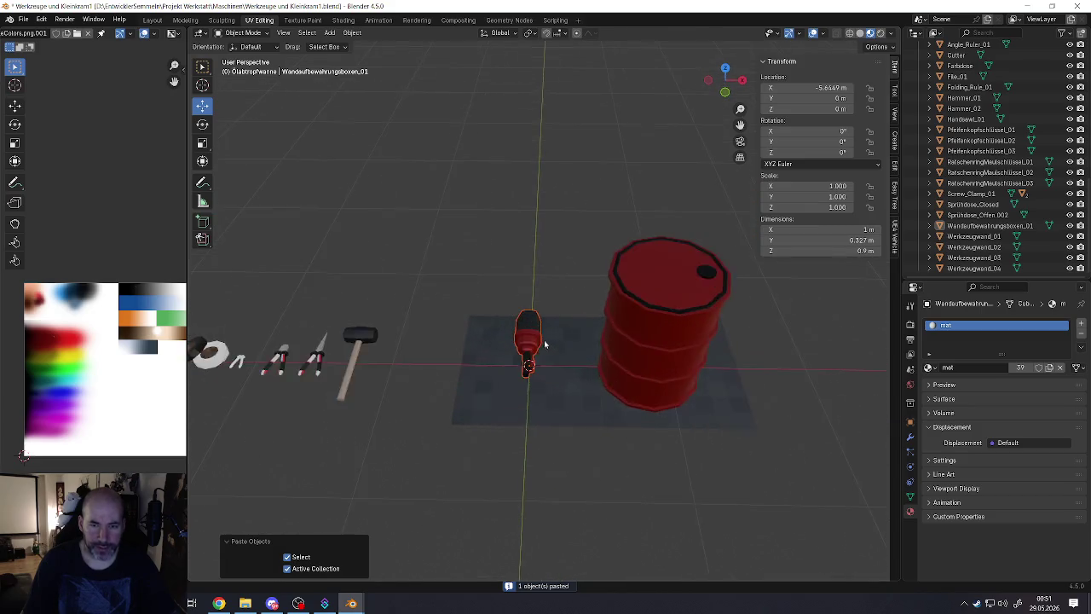
scroll(540, 341, "up", 3)
Step: Rotate the pasted wrench so it lies flat on its side in front of the barrel
left_click(525, 341)
key("shift+space")
key("r")
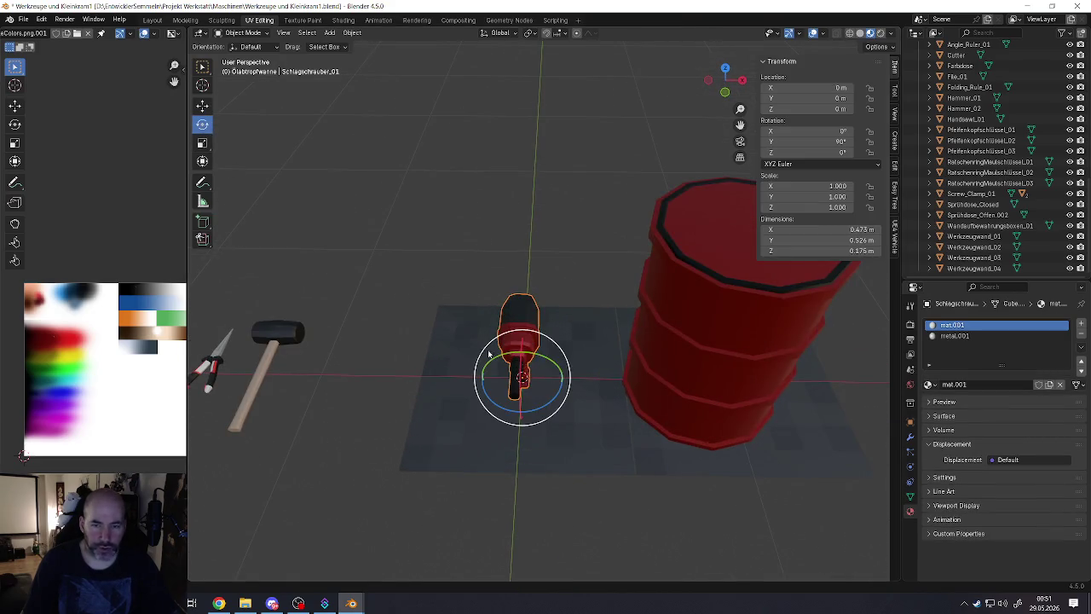
left_click_drag(536, 409, 485, 397)
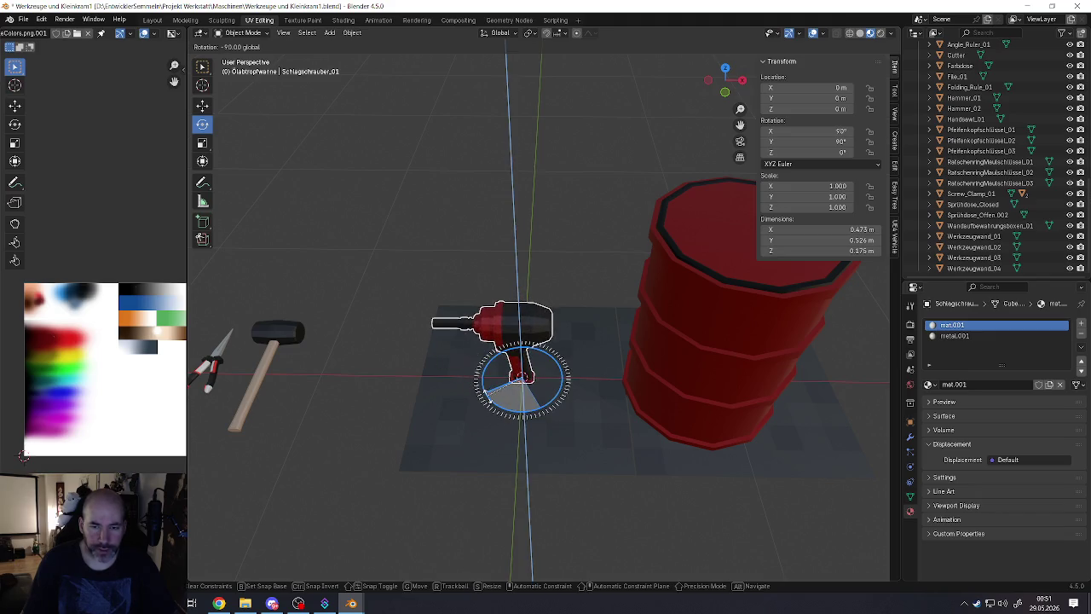
middle_click_drag(485, 392, 527, 355)
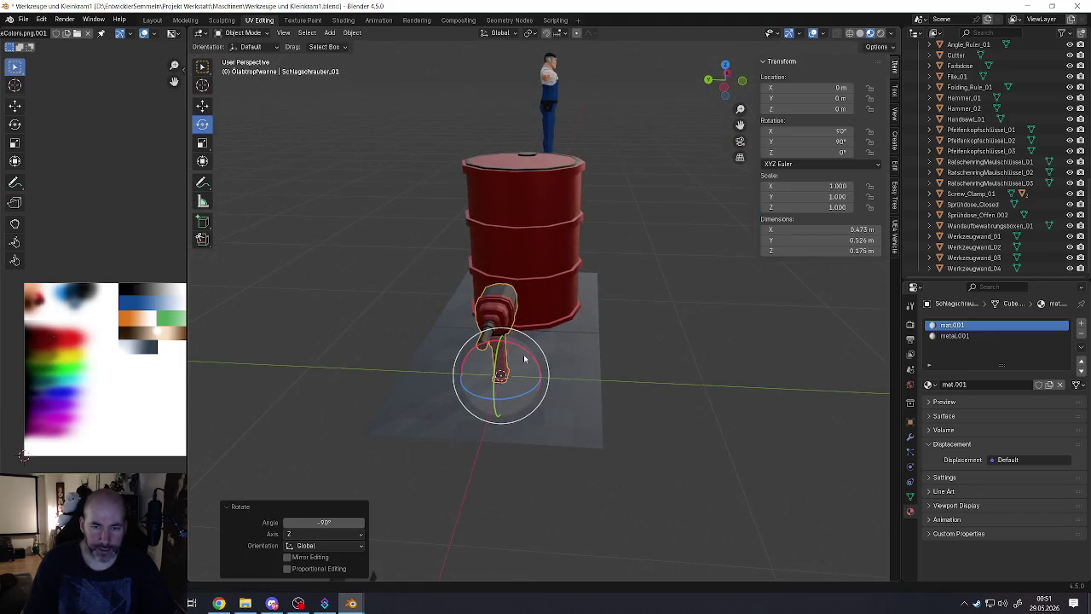
left_click_drag(526, 353, 472, 375)
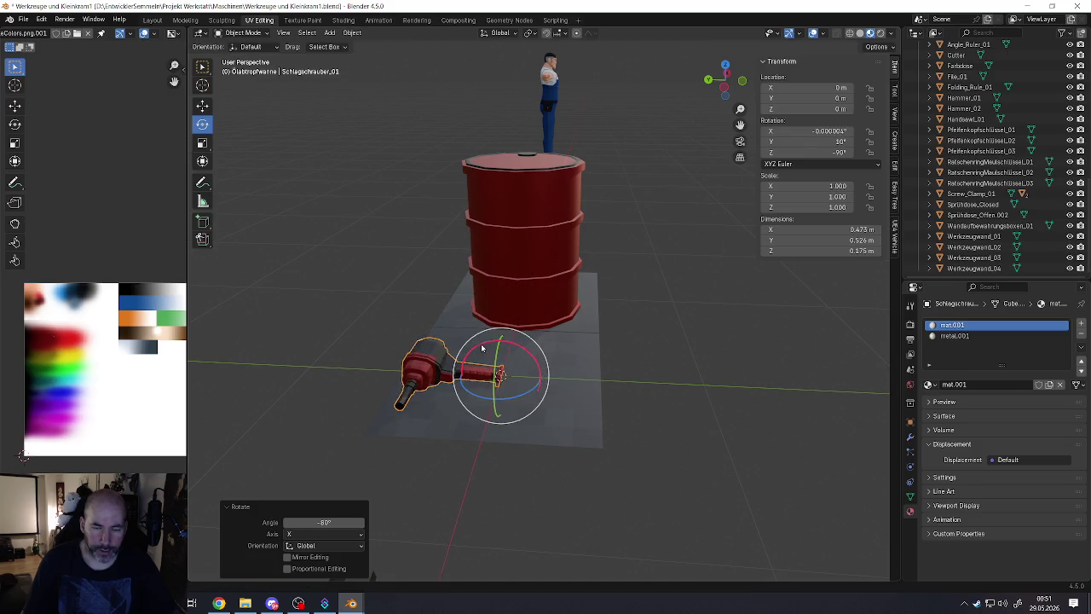
middle_click_drag(473, 376, 479, 341)
scroll(464, 364, "up", 5)
scroll(464, 364, "down", 2)
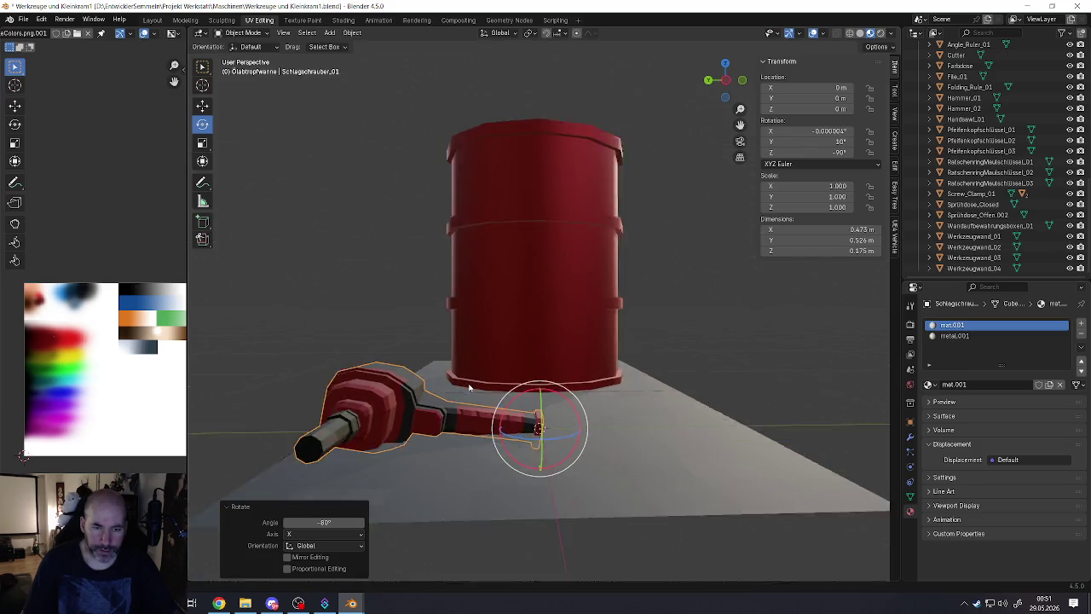
scroll(463, 364, "down", 1)
left_click(202, 105)
key("Tab")
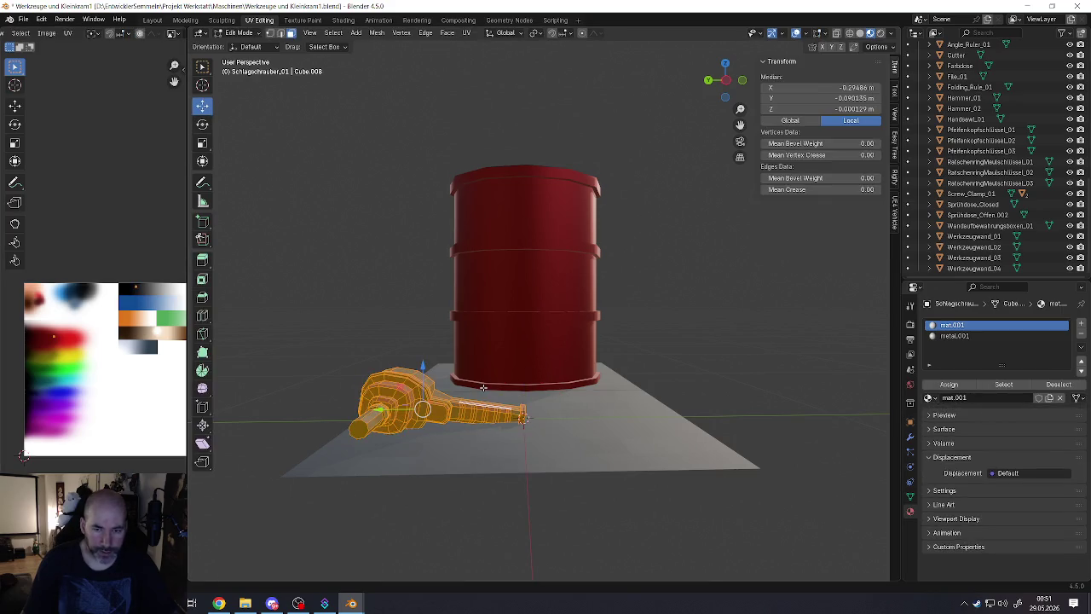
Step: Raise the impact wrench mesh slightly and tilt it a little in Edit Mode
left_click_drag(423, 367, 423, 354)
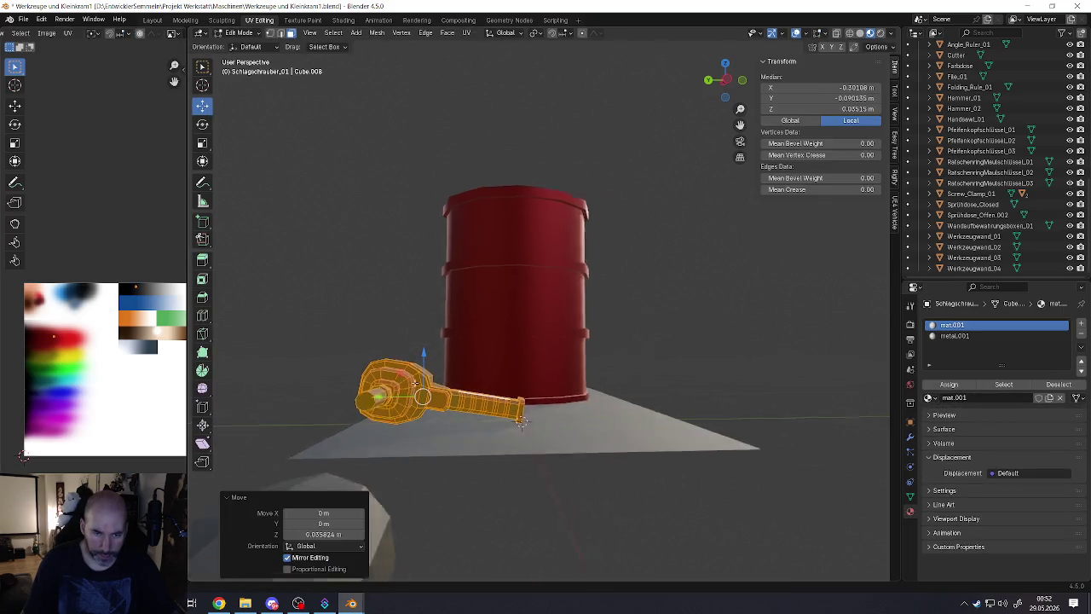
middle_click_drag(423, 353, 516, 422)
mouse_move(424, 378)
middle_mouse_down()
mouse_move(412, 373)
mouse_move(412, 388)
middle_mouse_up()
scroll(413, 373, "down", 5)
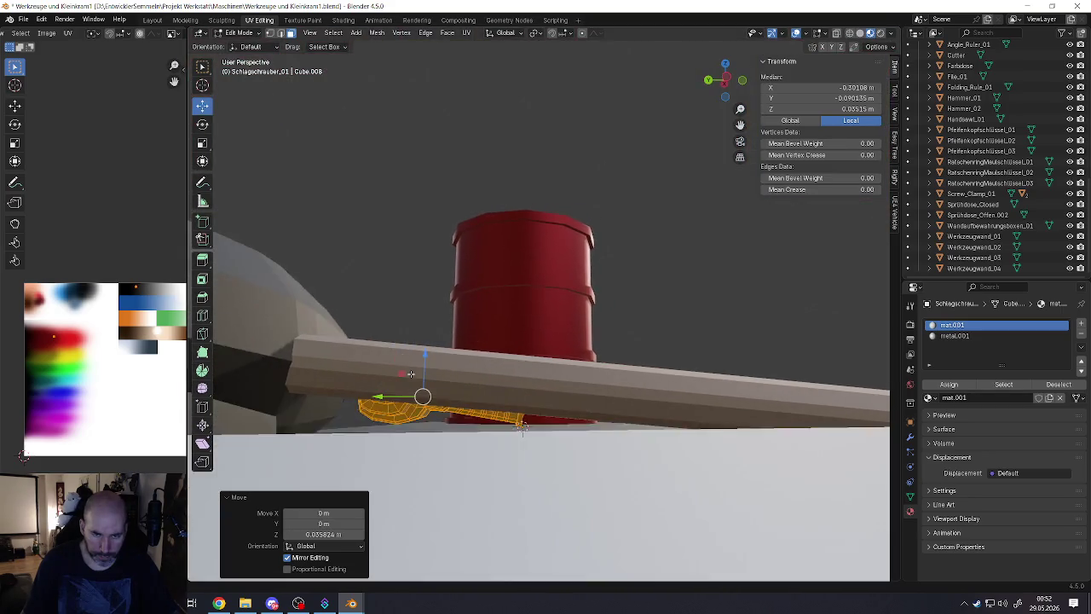
scroll(413, 388, "up", 3)
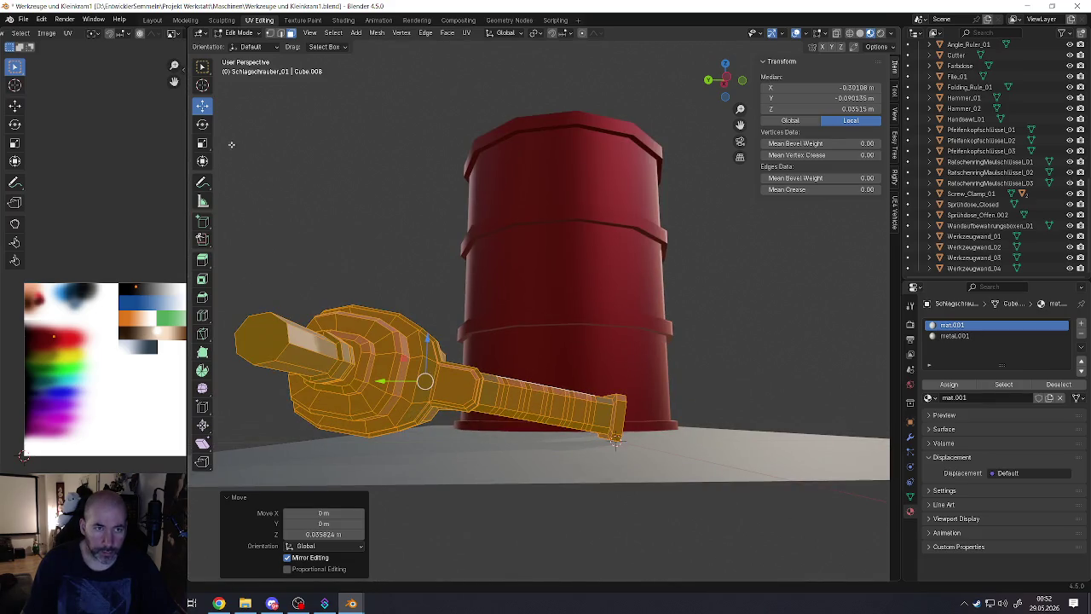
left_click(205, 126)
left_click_drag(452, 352, 424, 373)
left_click(202, 105)
mouse_move(425, 373)
middle_mouse_down()
mouse_move(444, 400)
mouse_move(515, 420)
middle_mouse_up()
scroll(443, 401, "down", 5)
Step: Shift the wrench mesh along Y and then along X to sit beside the barrel
key("Tab")
left_click(508, 392)
left_click(503, 388)
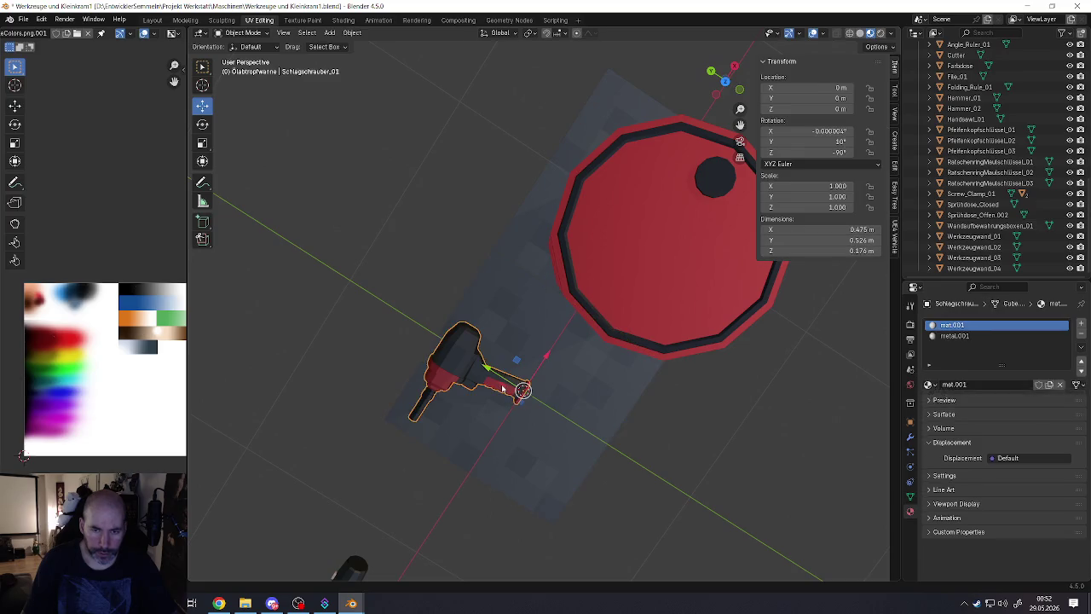
key("Tab")
key("g")
key("y")
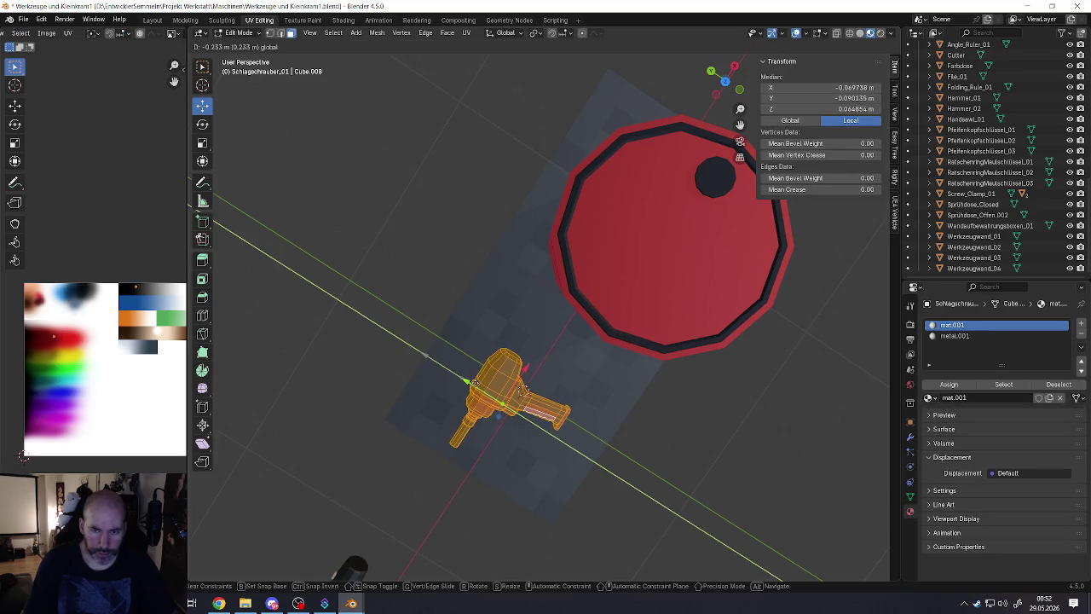
left_click(562, 414)
middle_click_drag(562, 414, 557, 412)
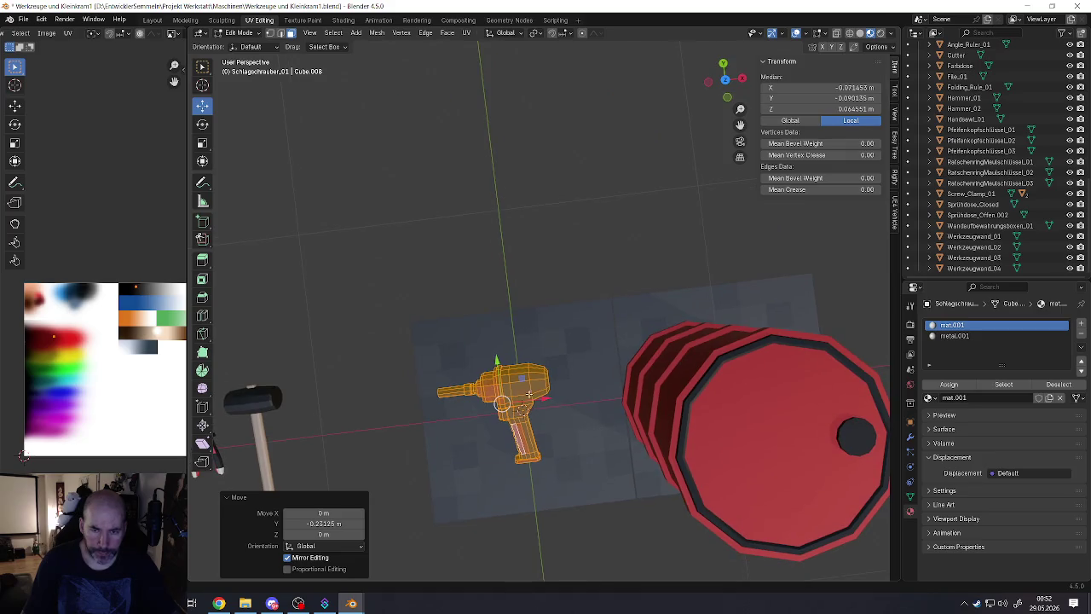
key("g")
key("x")
left_click(527, 412)
scroll(527, 411, "down", 5)
middle_click_drag(527, 411, 532, 396)
Step: Back in Object Mode, apply rotation and scale to the impact wrench
key("Tab")
left_click(531, 407)
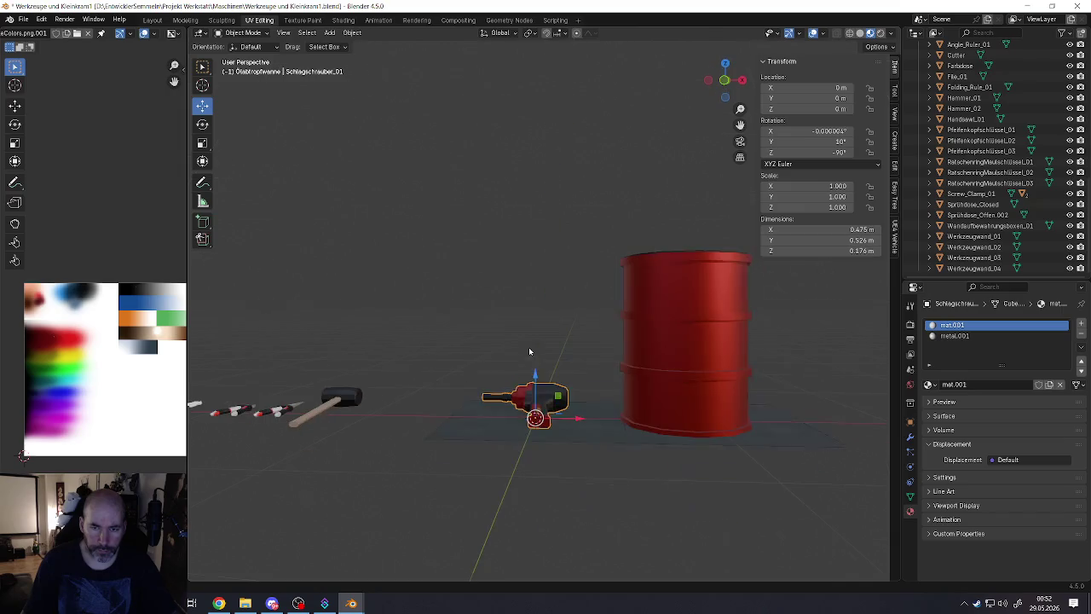
key("ctrl+a")
left_click(494, 438)
Step: Duplicate the wrench as Schlagschrauber_01.001 and slide the copy 2.5907 m along X
middle_click_drag(537, 307, 541, 346)
scroll(542, 346, "down", 5)
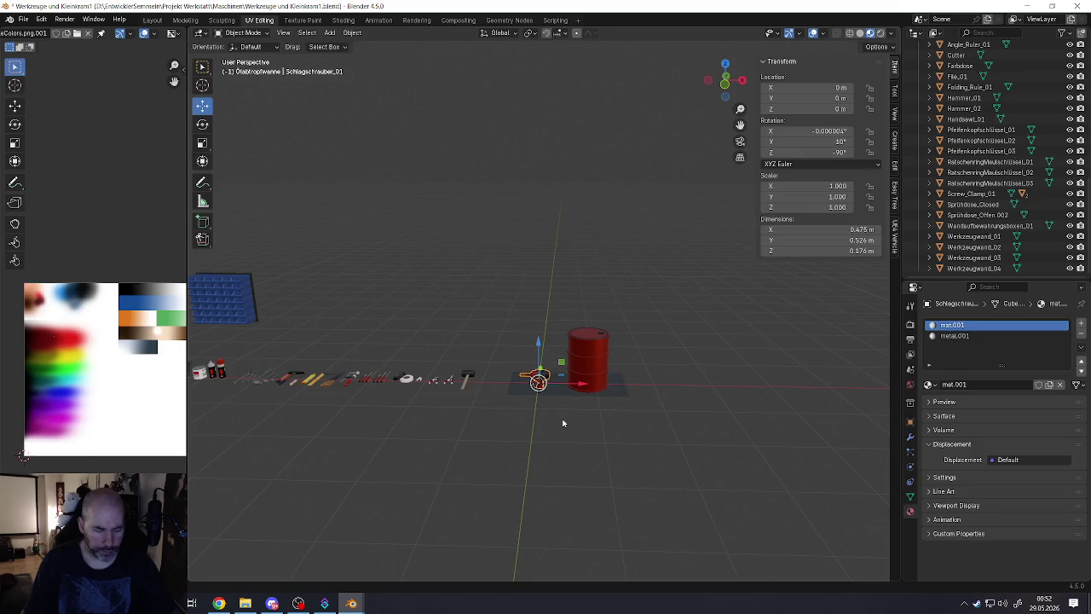
key("shift+d")
key("Escape")
key("g")
key("x")
left_click(799, 130)
left_click(827, 152)
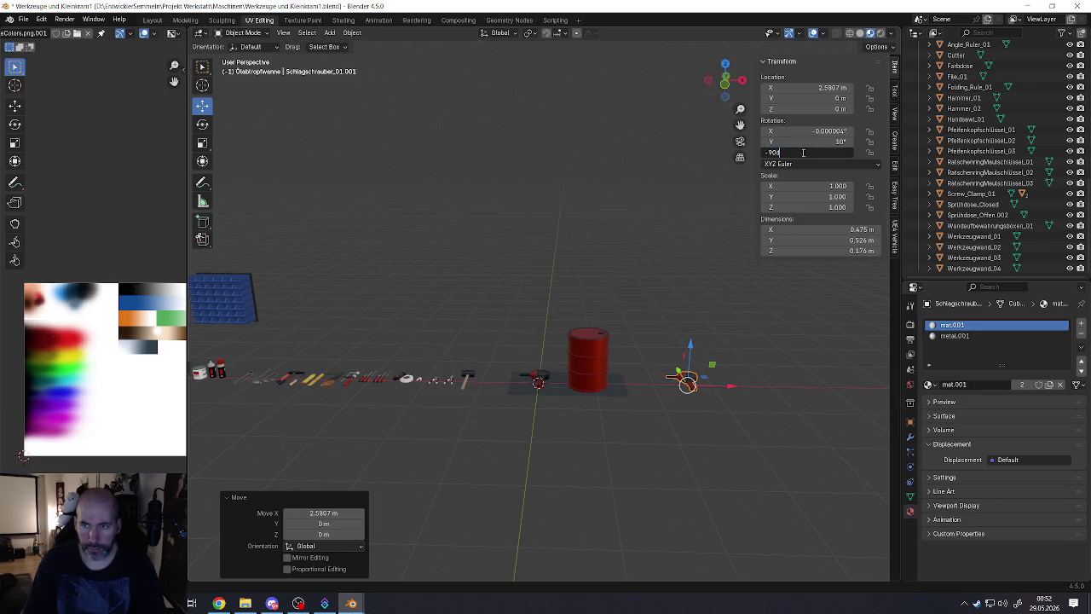
type("0")
Step: Zero the copy's X, Y and Z rotation values in the N panel
left_click(821, 142)
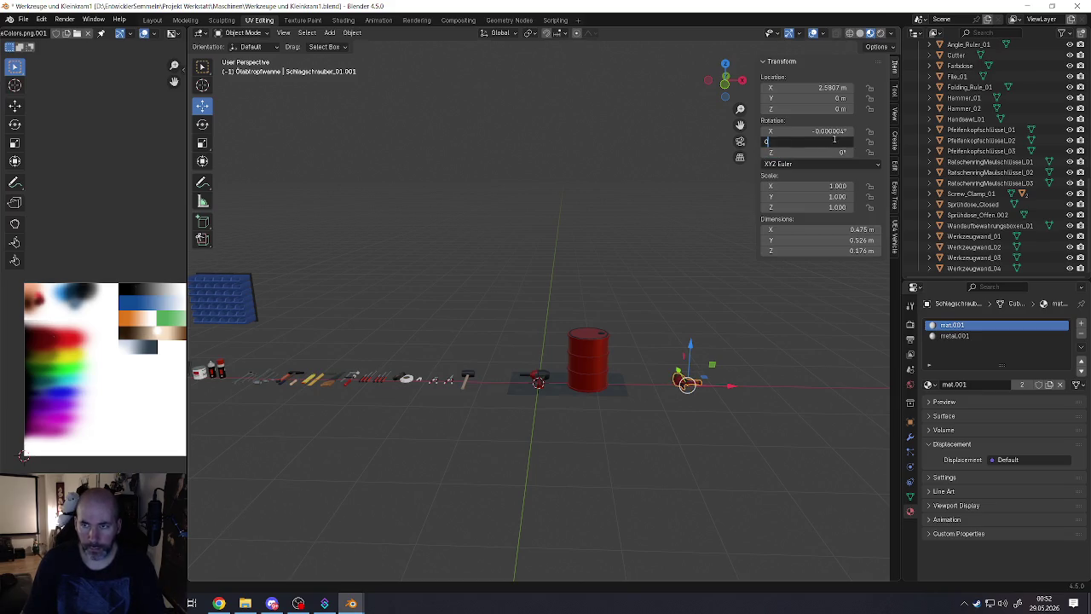
left_click(835, 130)
type("0")
key("Return")
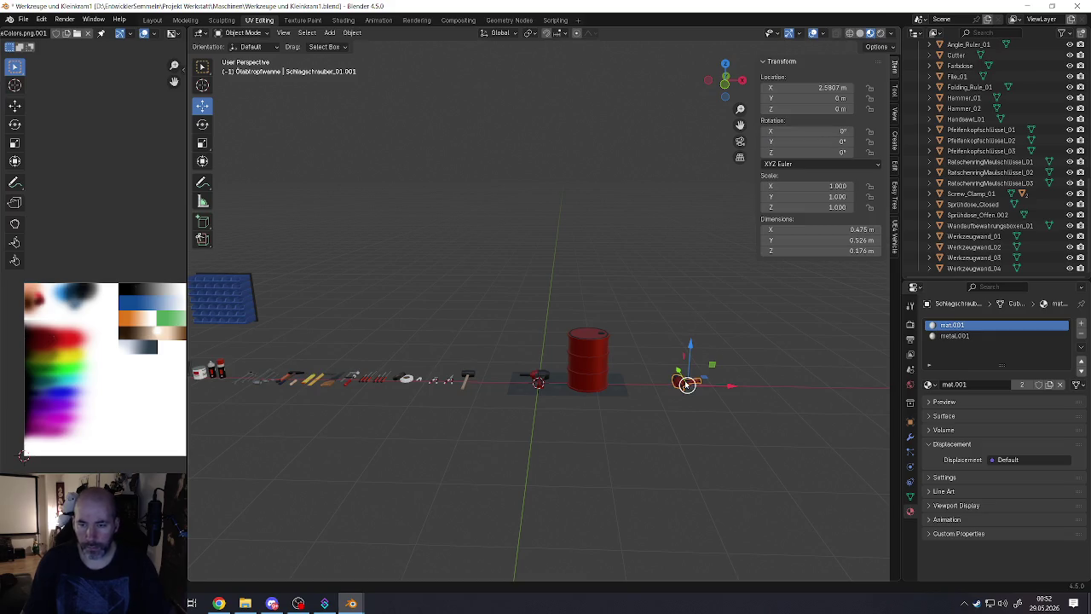
scroll(686, 383, "up", 4)
middle_click_drag(698, 387, 673, 341)
Step: Rotate the copy 90° around Y to stand upright and apply rotation and scale
left_click(202, 125)
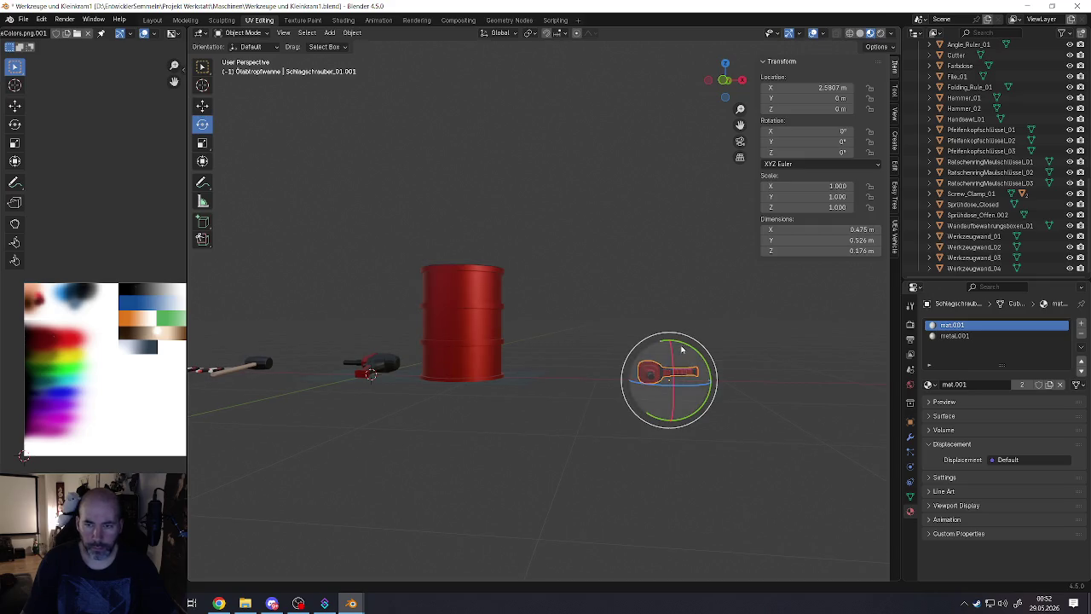
left_click_drag(682, 349, 697, 389)
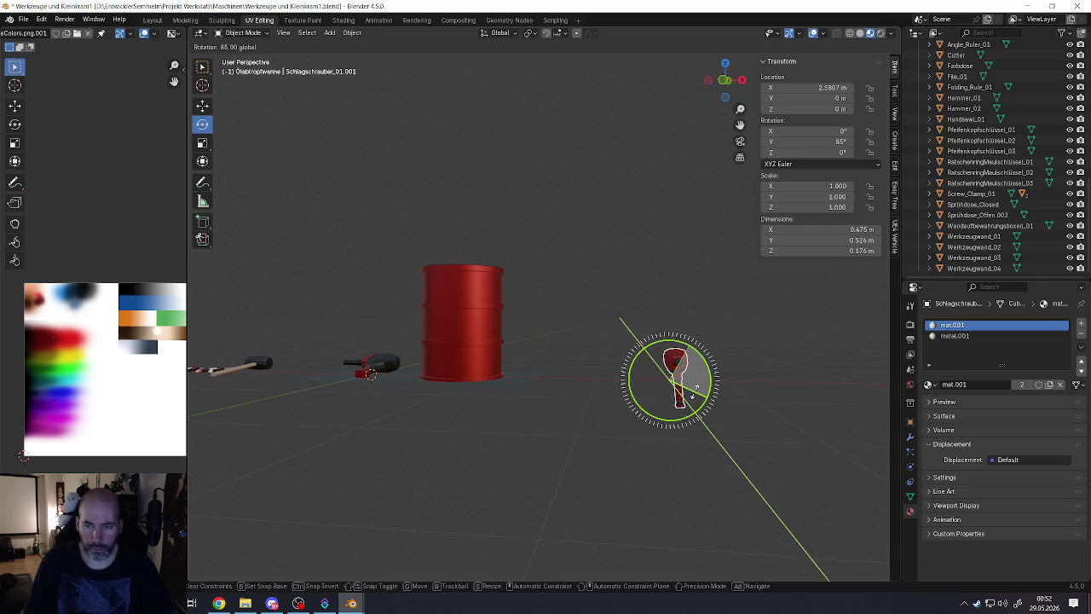
left_click_drag(692, 395, 689, 397)
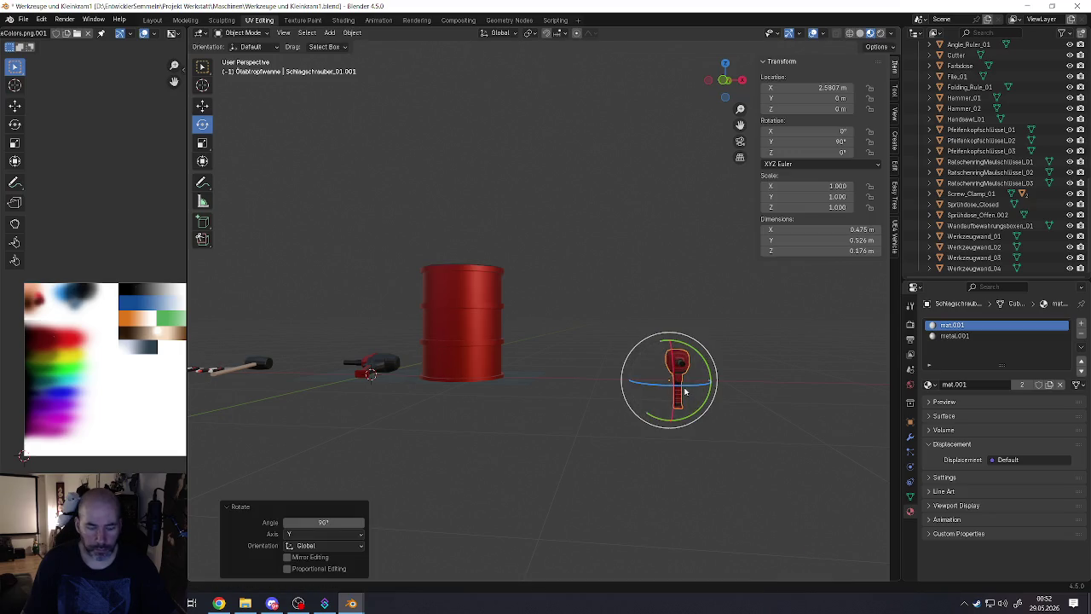
key("ctrl+a")
key("ctrl+a")
left_click(577, 414)
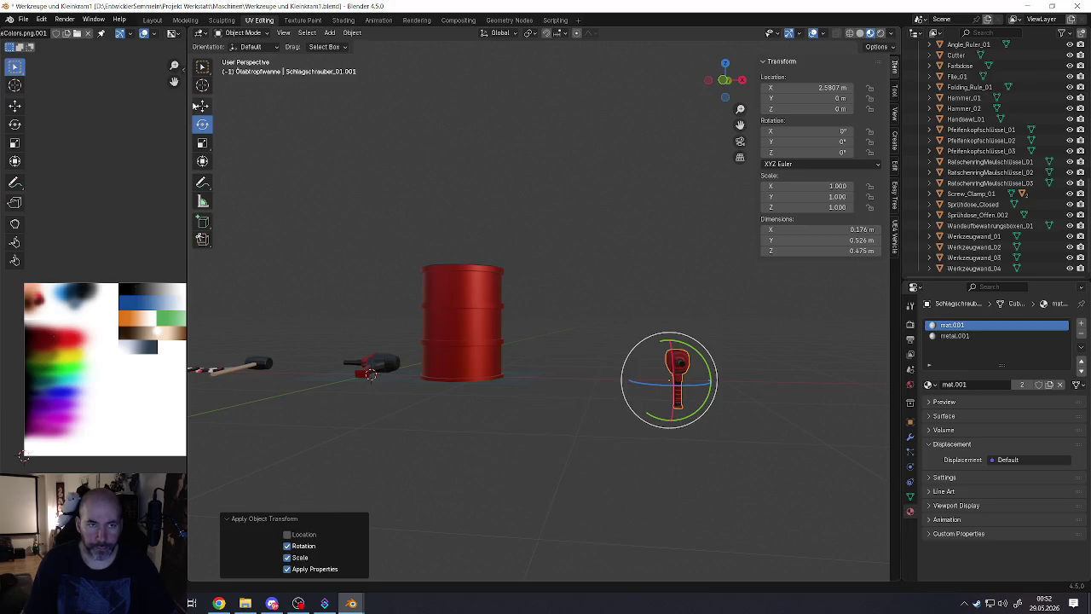
Step: Raise the copy 0.20005 m and set its origin to geometry
key("shift+space")
key("g")
left_click_drag(669, 345, 673, 326)
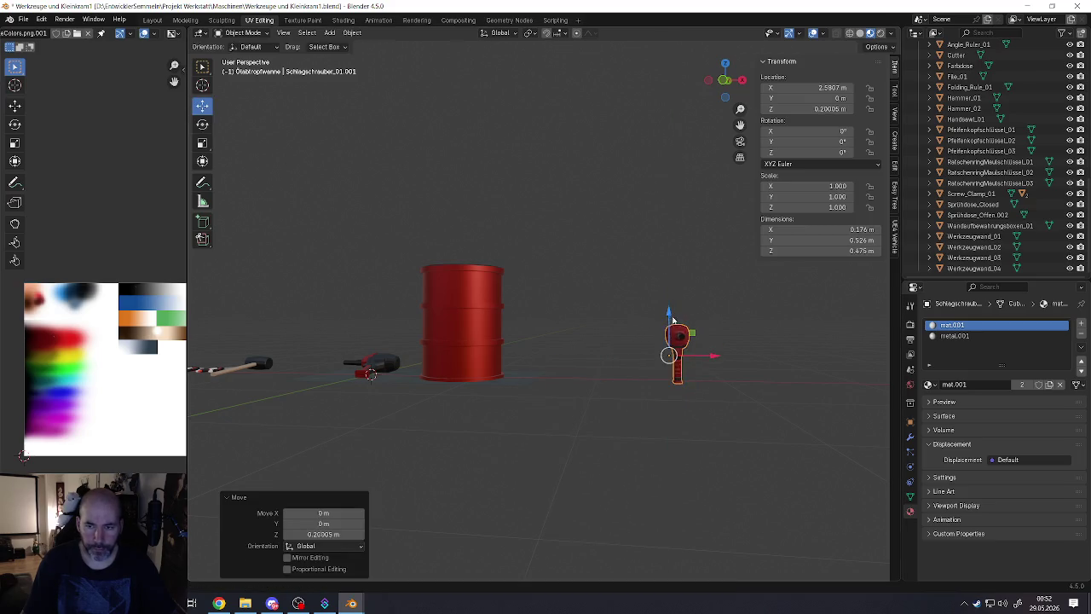
right_click(672, 325)
left_click(739, 386)
Step: Save the file and focus the view on the original wrench beside the barrel
mouse_move(731, 389)
middle_mouse_down()
mouse_move(638, 347)
mouse_move(545, 358)
mouse_move(577, 341)
mouse_move(514, 384)
middle_mouse_up()
key("ctrl+s")
left_click(500, 389)
key("KP_Decimal")
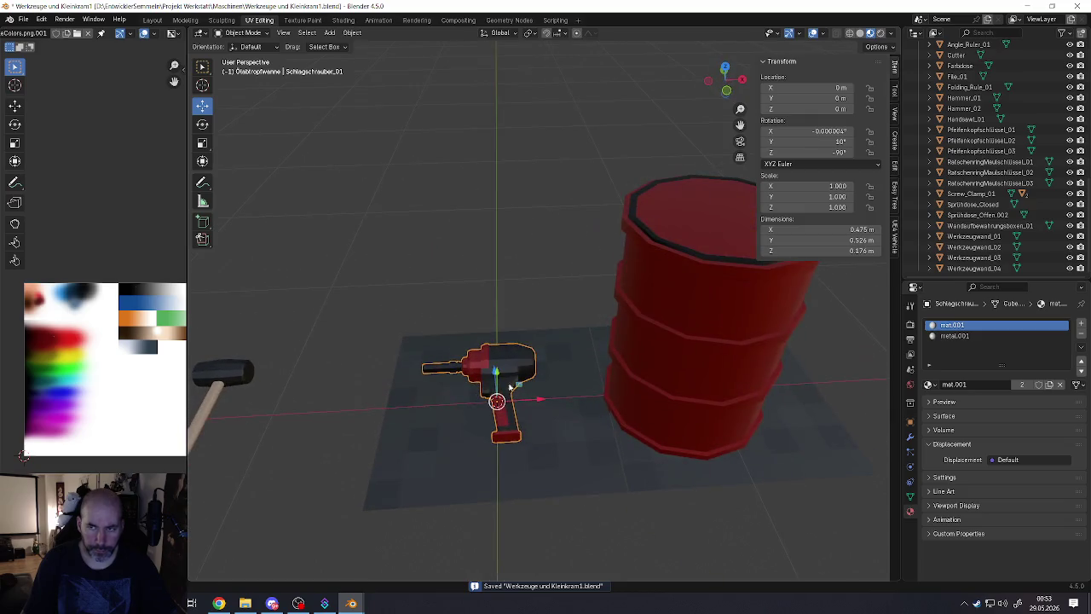
Step: Apply rotation and scale to the original wrench Schlagschrauber_01
key("ctrl+a")
left_click(462, 381)
scroll(514, 384, "down", 2)
scroll(524, 381, "down", 3)
scroll(530, 379, "down", 1)
scroll(535, 377, "up", 1)
scroll(981, 226, "up", 2)
scroll(981, 226, "up", 3)
scroll(981, 225, "up", 2)
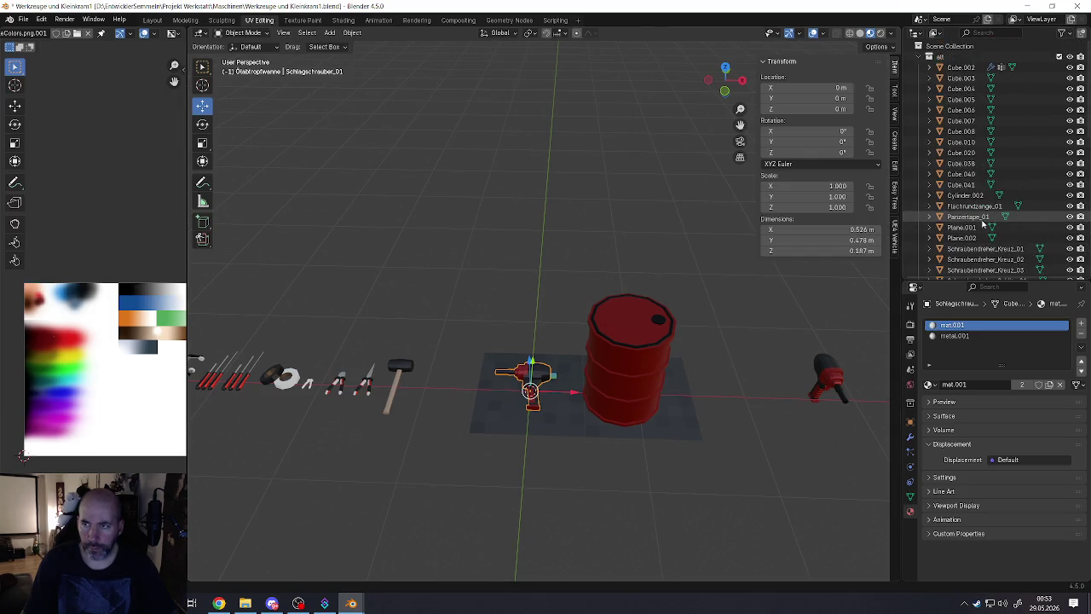
scroll(981, 227, "down", 1)
scroll(981, 228, "down", 1)
scroll(976, 213, "down", 3)
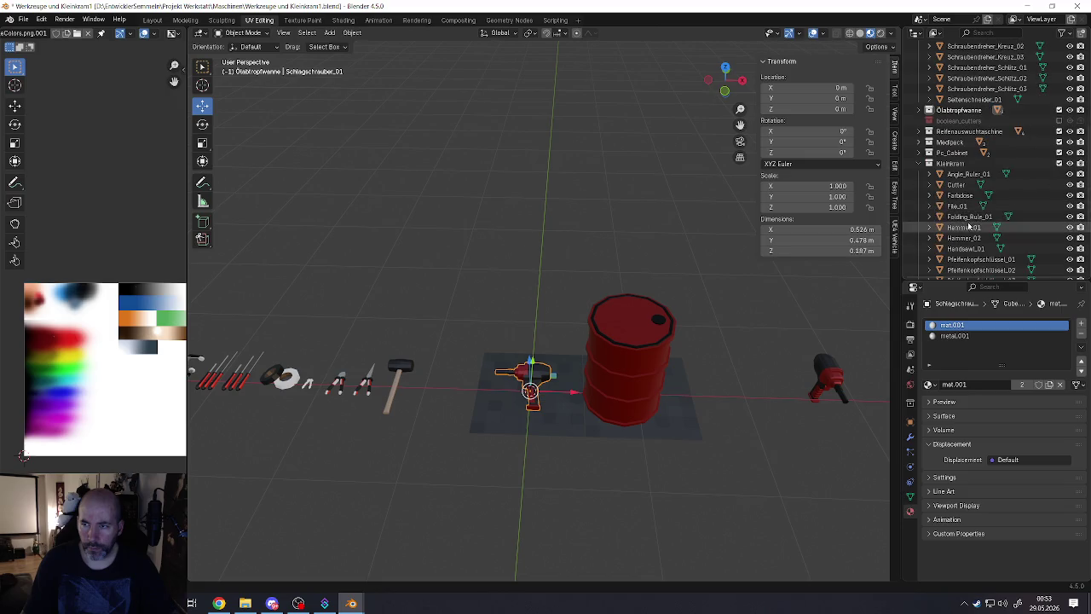
scroll(946, 183, "down", 2)
scroll(948, 204, "down", 4)
scroll(948, 204, "up", 3)
scroll(948, 205, "up", 2)
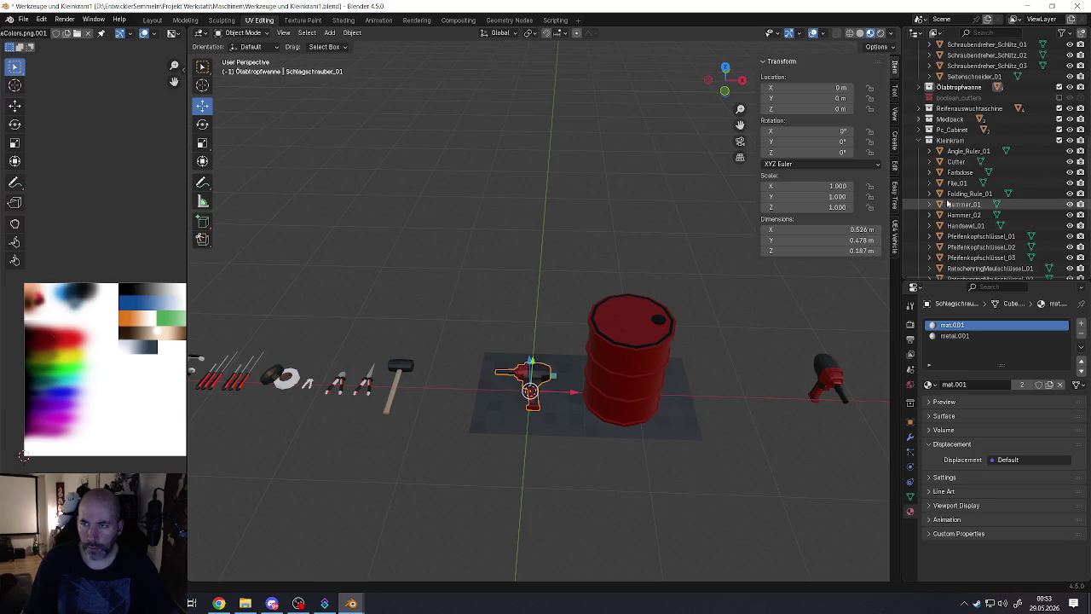
Step: Move Schlagschrauber_01 into the Kleinkram collection with M
left_click(641, 324)
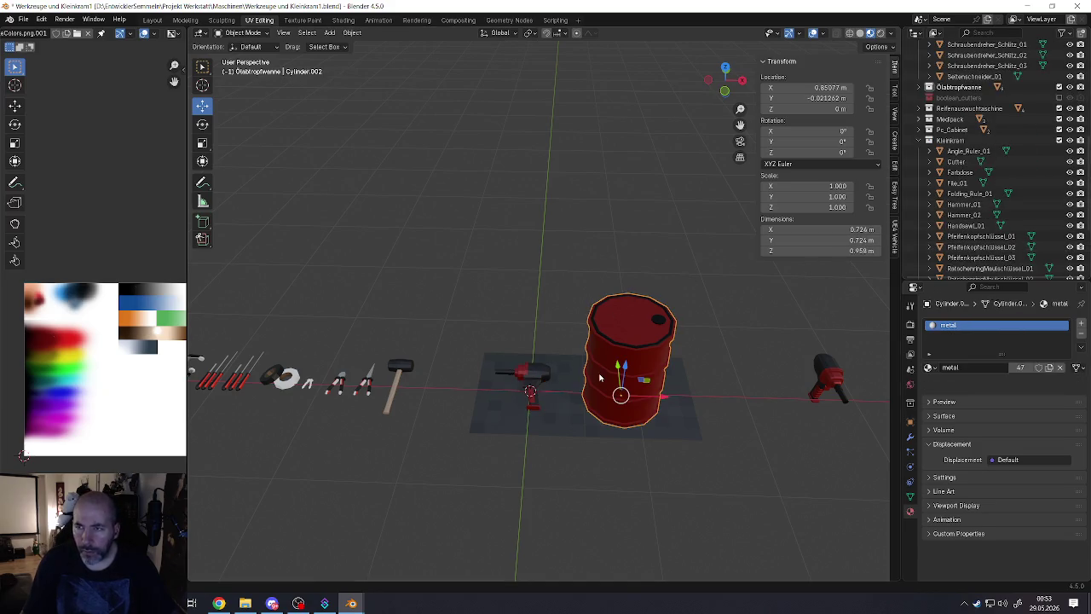
left_click(543, 385)
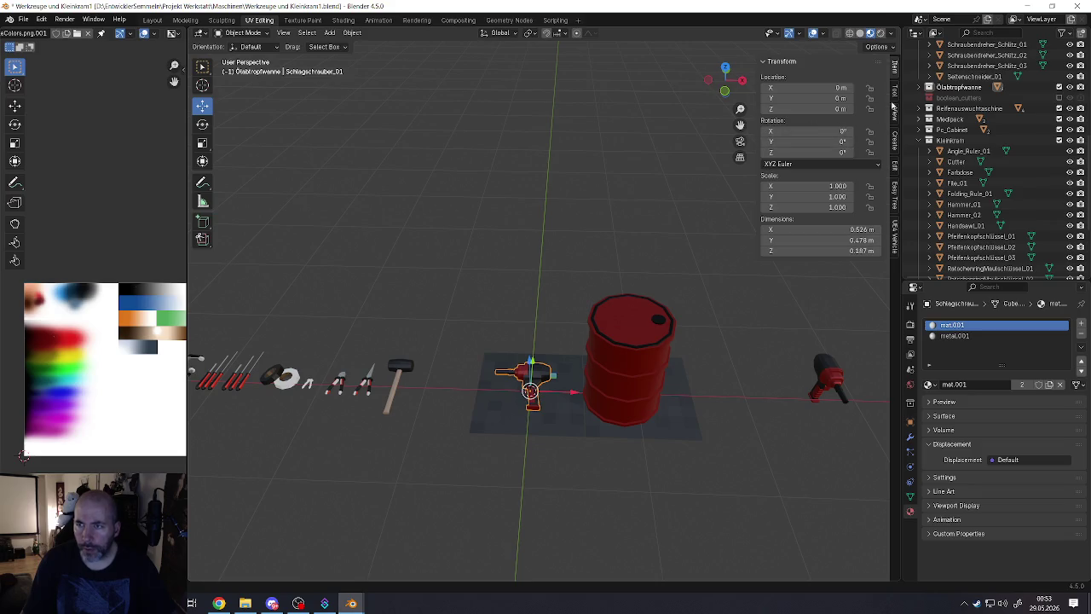
left_click(929, 87)
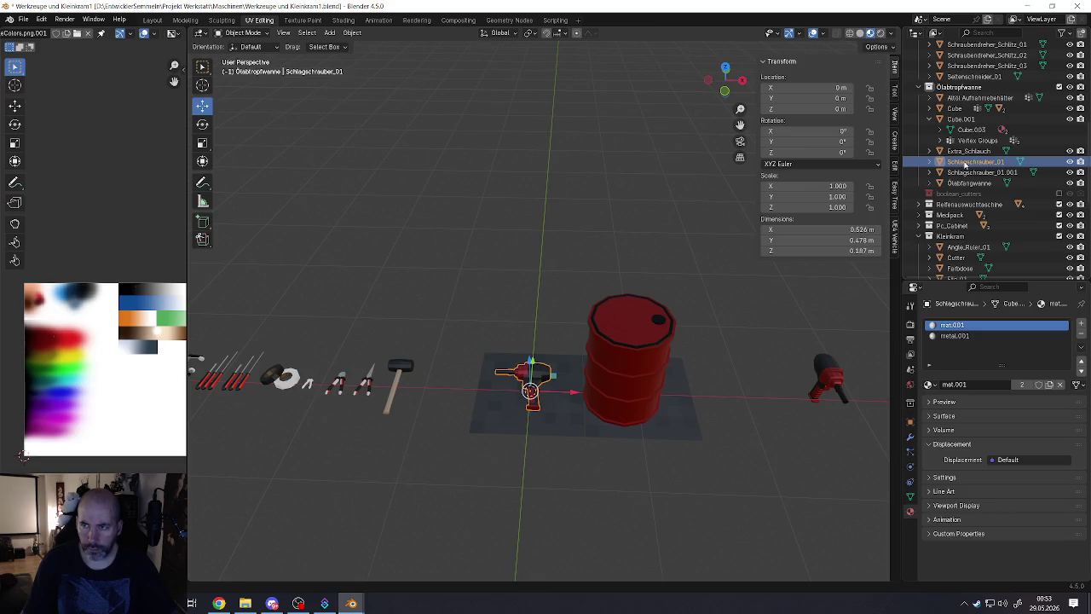
key("m")
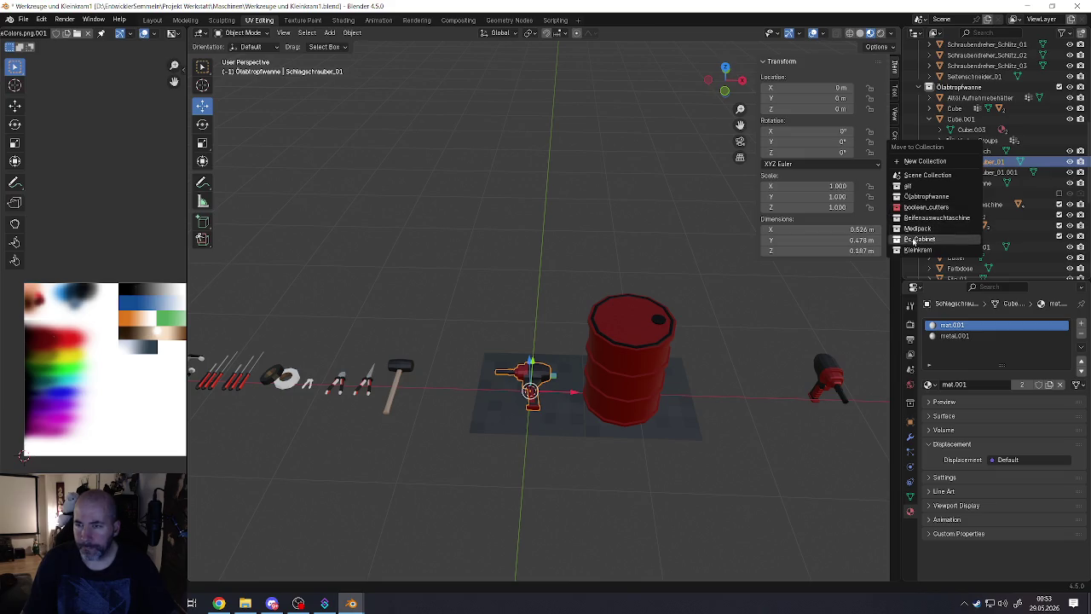
left_click(919, 250)
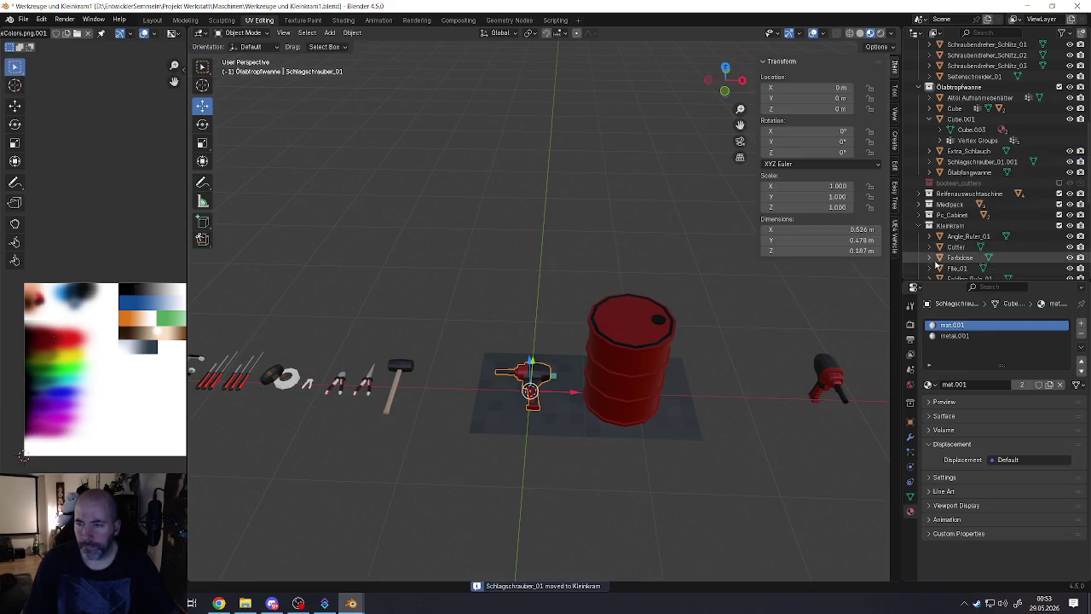
scroll(946, 226, "down", 3)
scroll(955, 205, "down", 3)
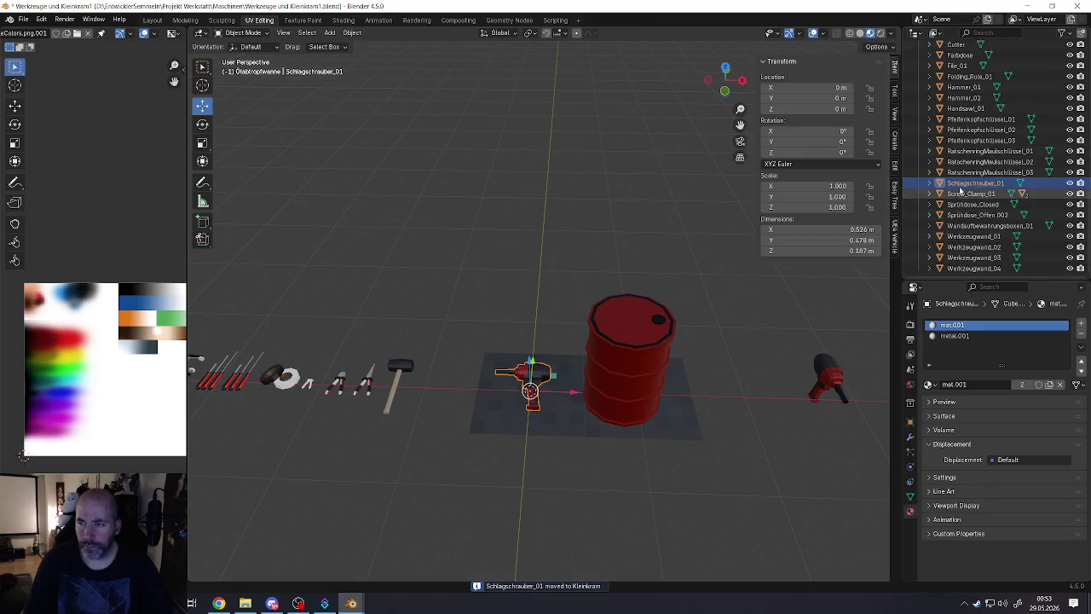
Step: Save Werkzeuge und Kleinkram1.blend from the File menu
left_click(24, 19)
left_click(40, 90)
left_click(24, 19)
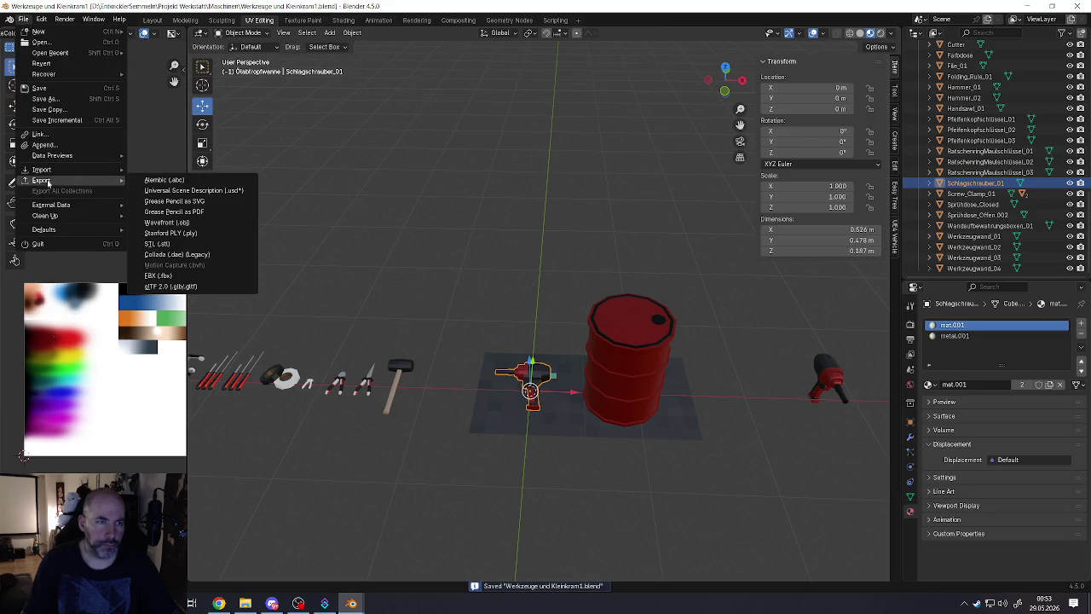
Step: Start an FBX export to Service_Bay as Schlagschrauber_01.fbx with Object Types limited to Mesh
left_click(162, 277)
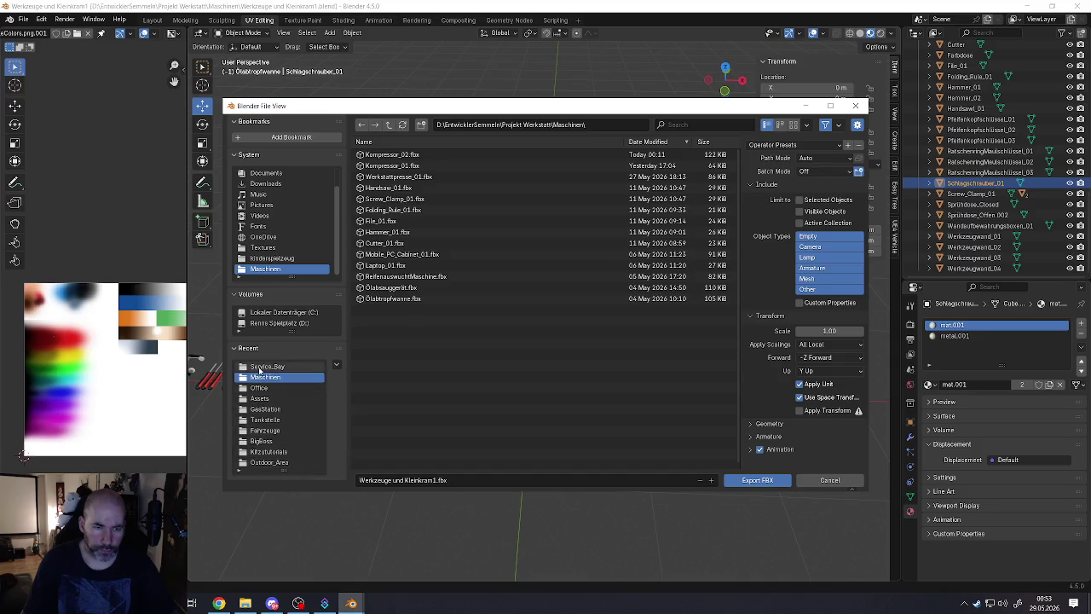
left_click(264, 366)
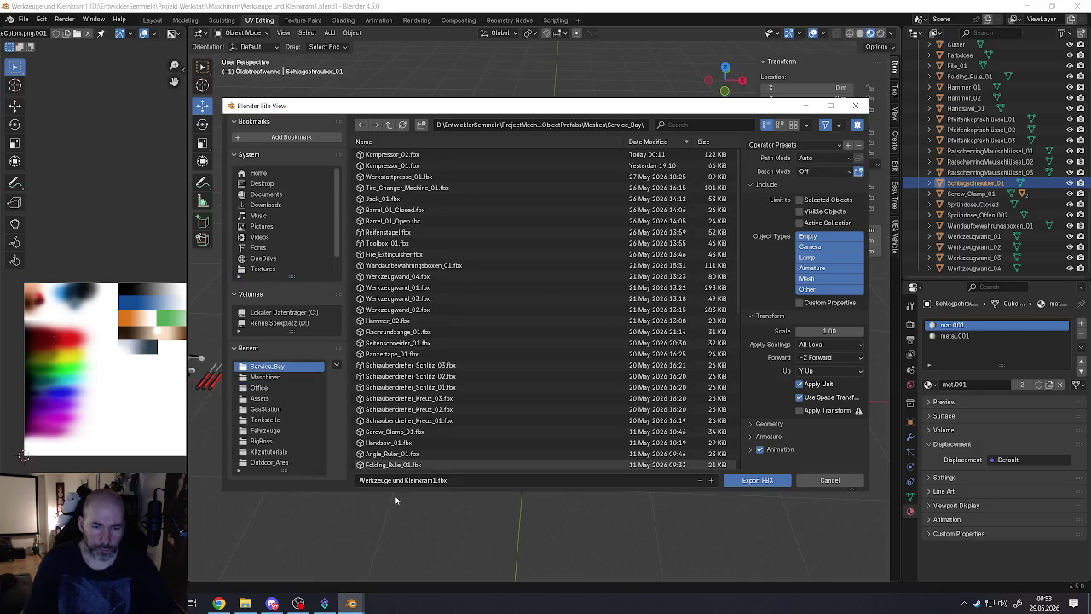
left_click(436, 480)
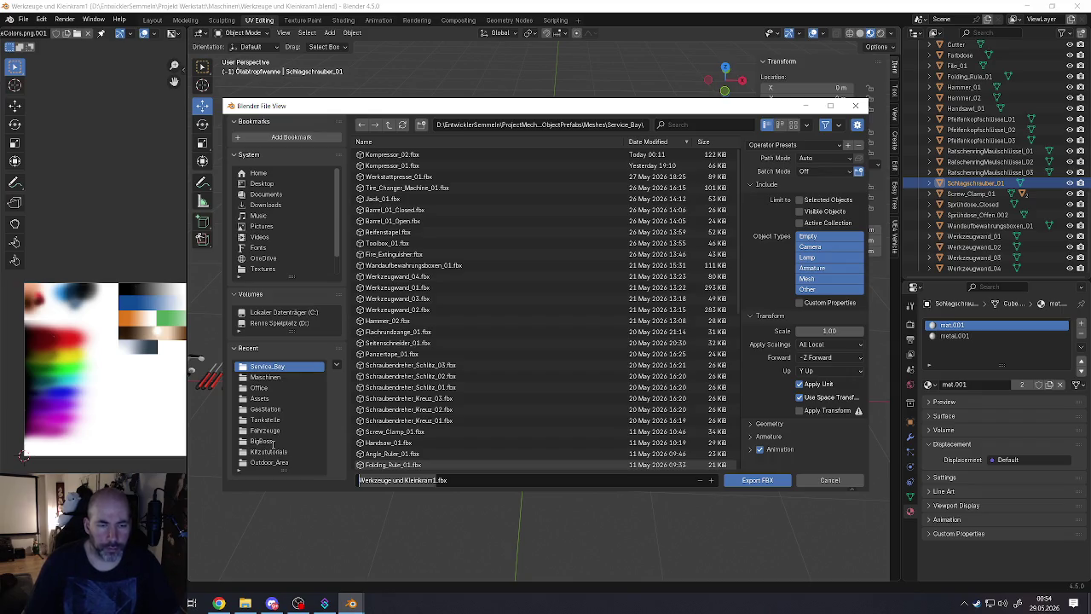
left_click(421, 480)
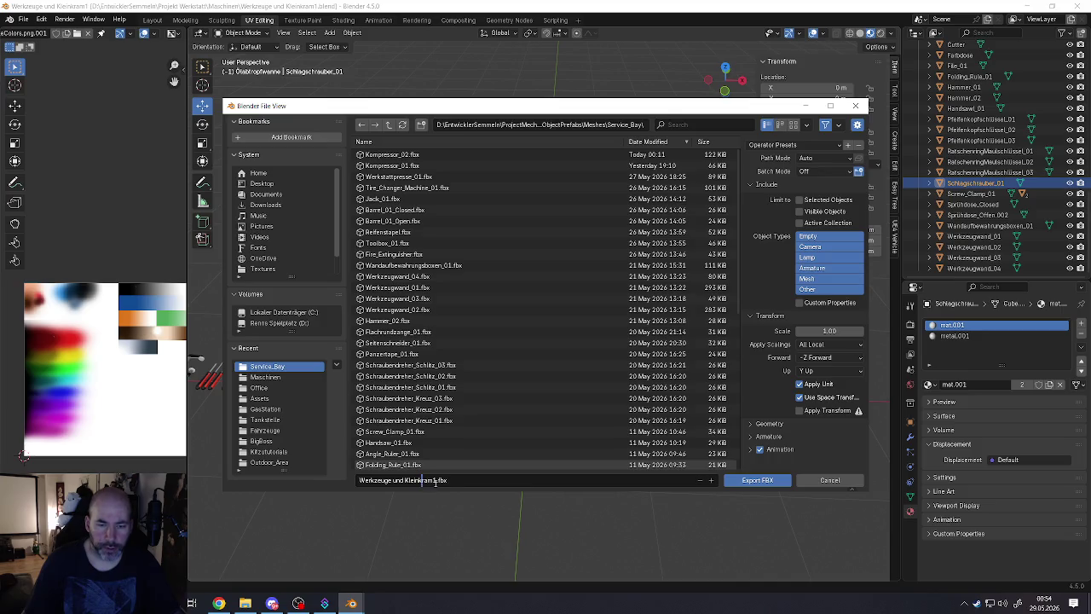
left_click_drag(435, 482, 309, 481)
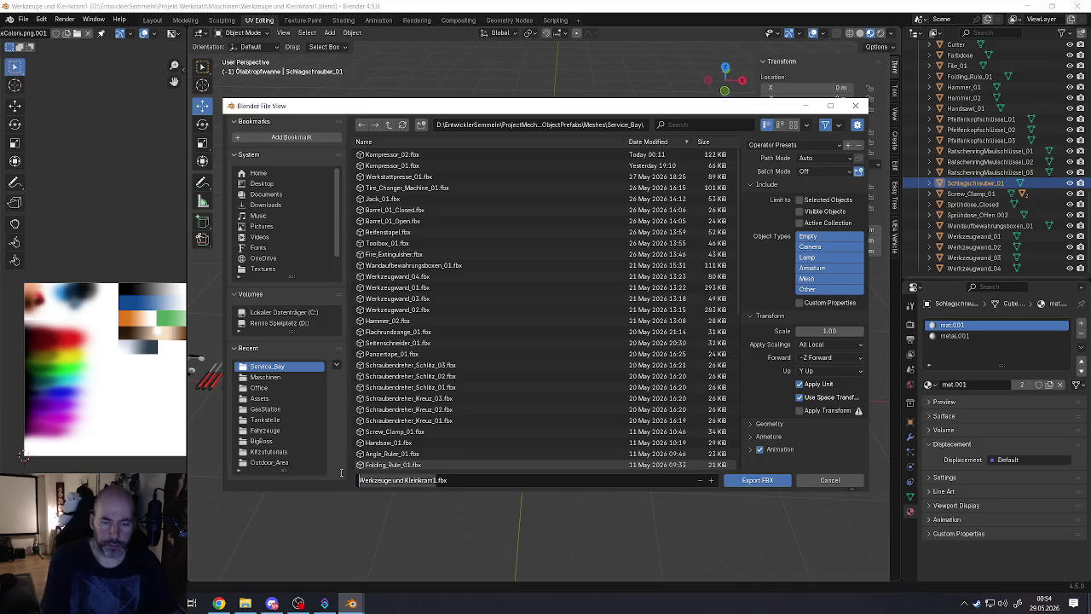
key("BackSpace")
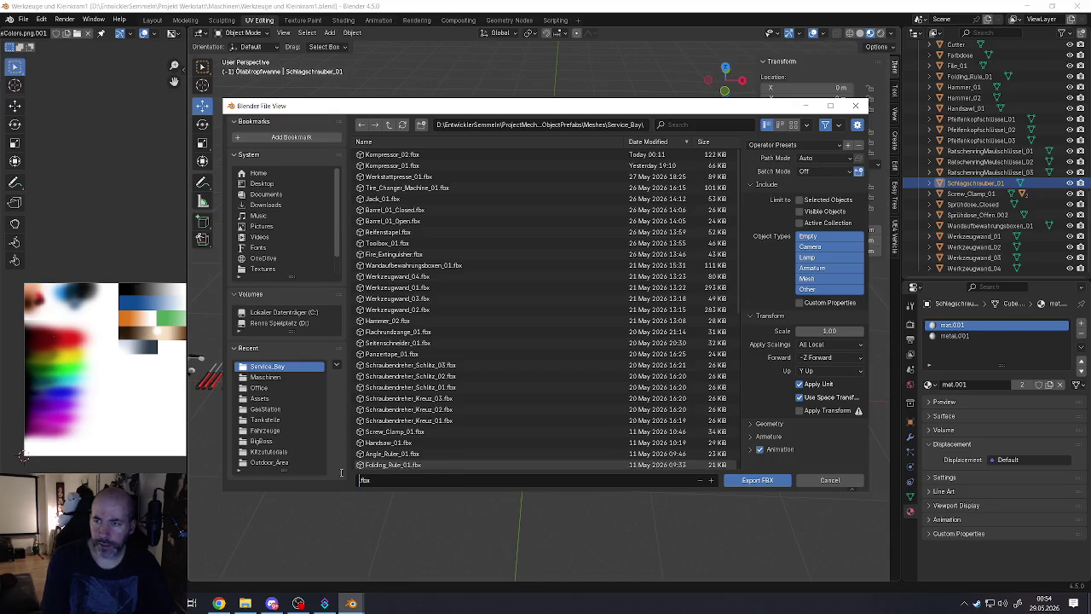
type("Schlagschrauber_01")
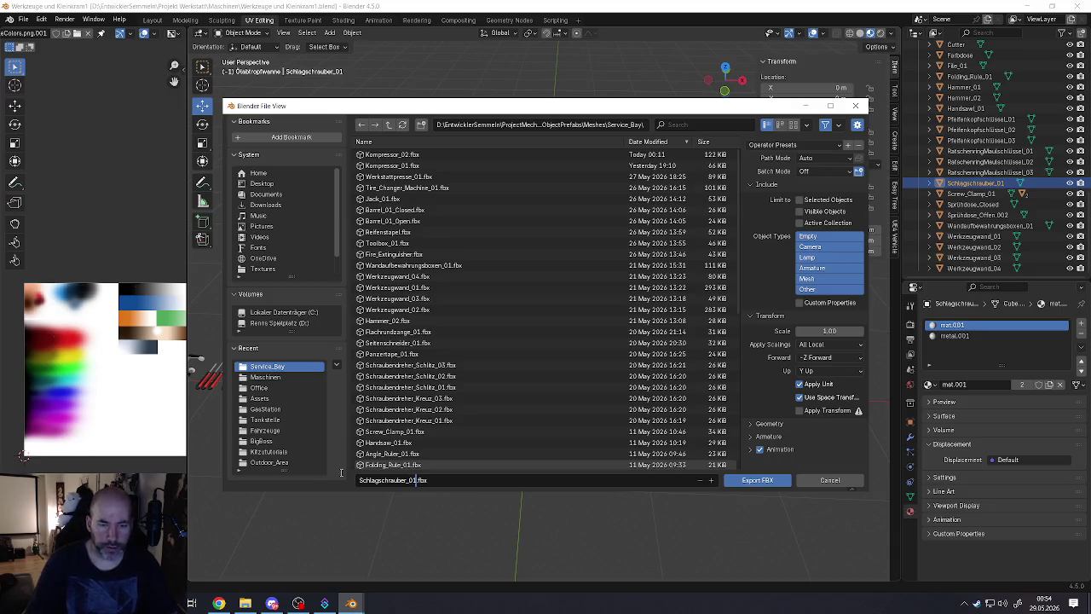
left_click(820, 279)
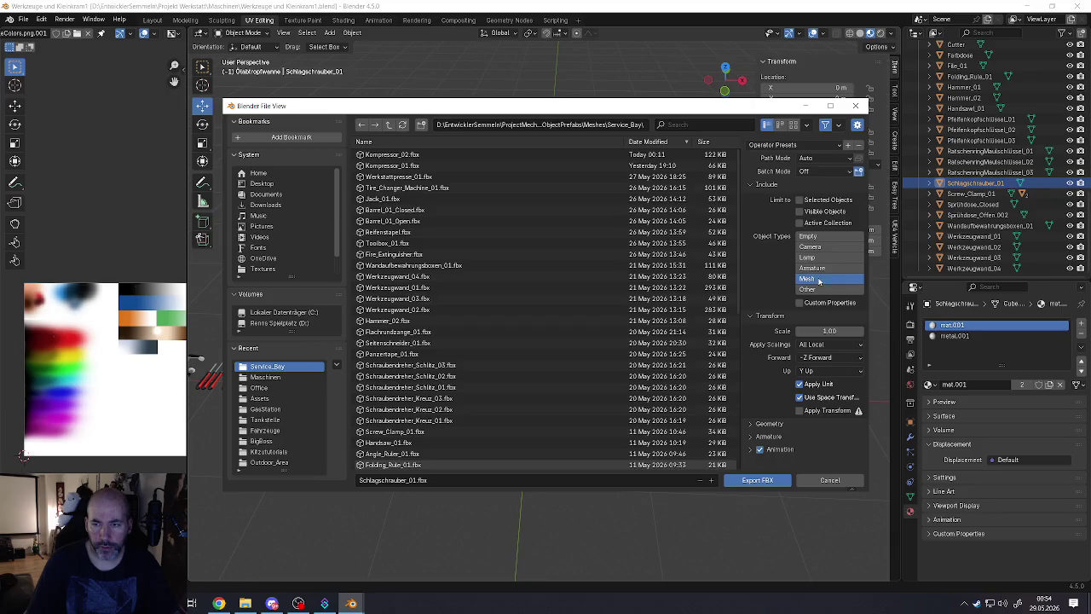
Step: Set Geometry smoothing to Face and export Schlagschrauber_01.fbx
left_click(750, 424)
left_click(819, 439)
left_click(809, 443)
left_click(814, 439)
left_click(809, 412)
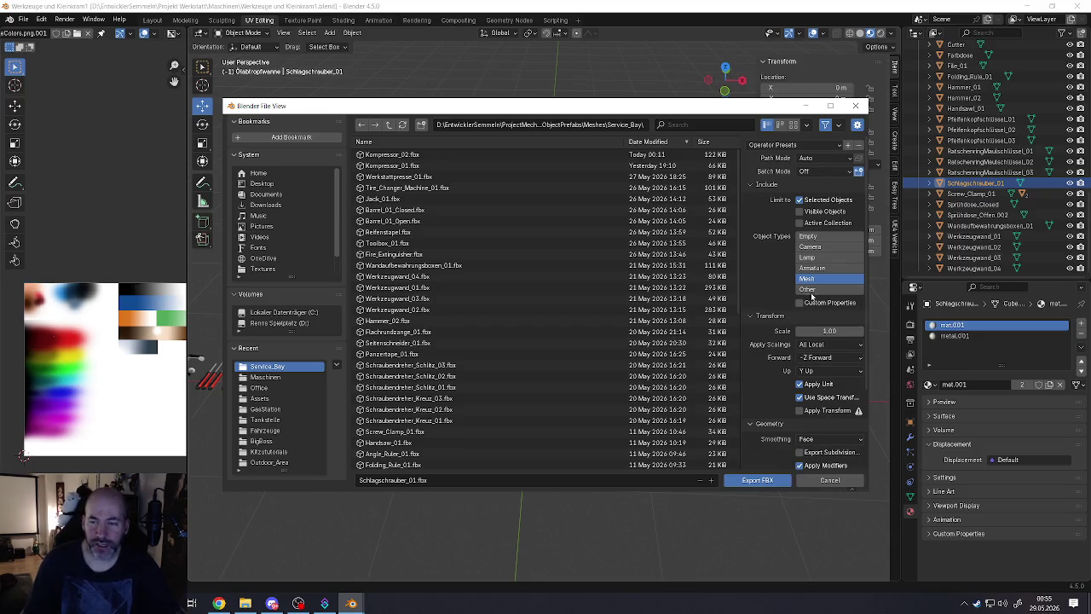
left_click(757, 484)
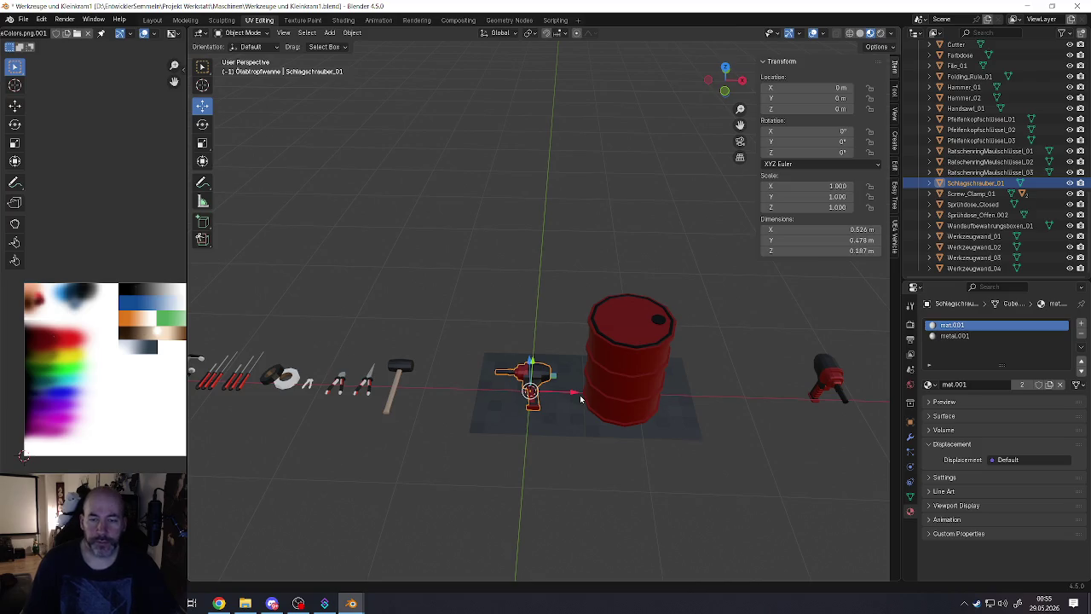
scroll(569, 391, "down", 3)
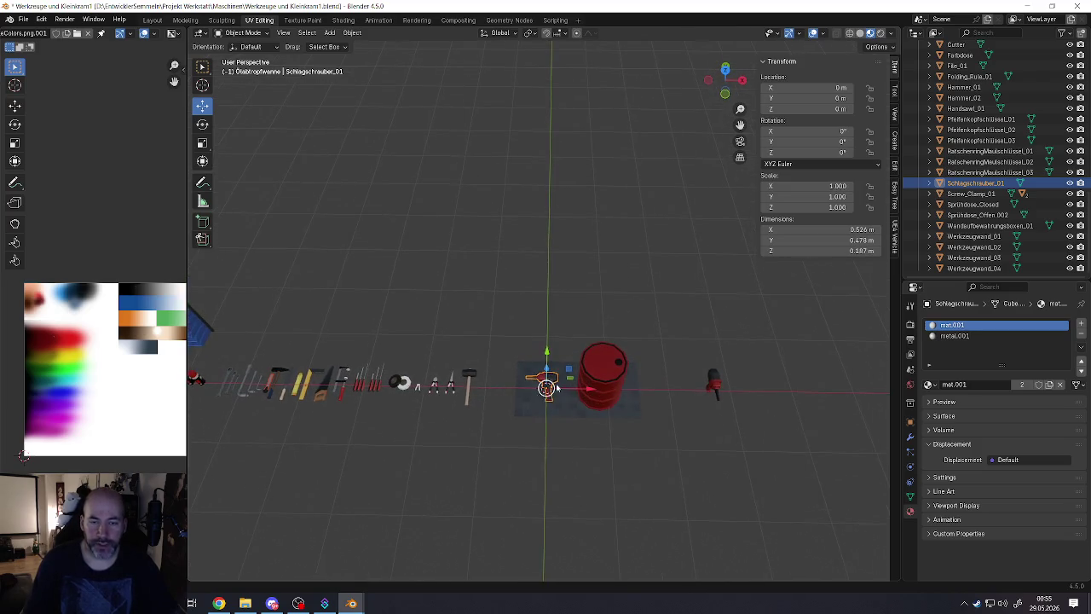
scroll(540, 390, "up", 4)
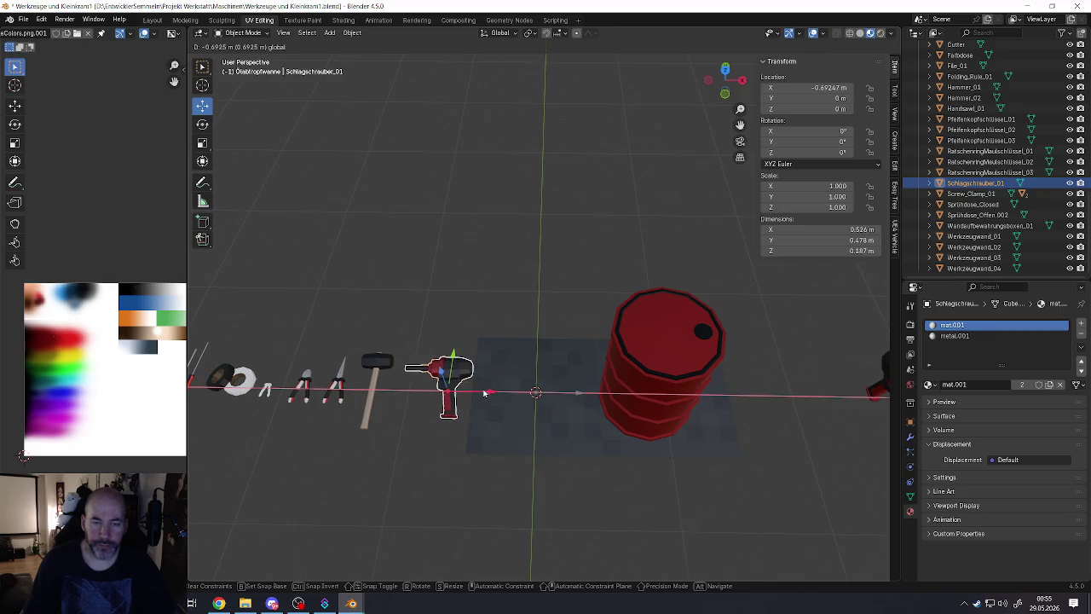
left_click(483, 393)
scroll(529, 396, "down", 2)
scroll(546, 399, "down", 2)
scroll(560, 400, "up", 1)
left_click(566, 395)
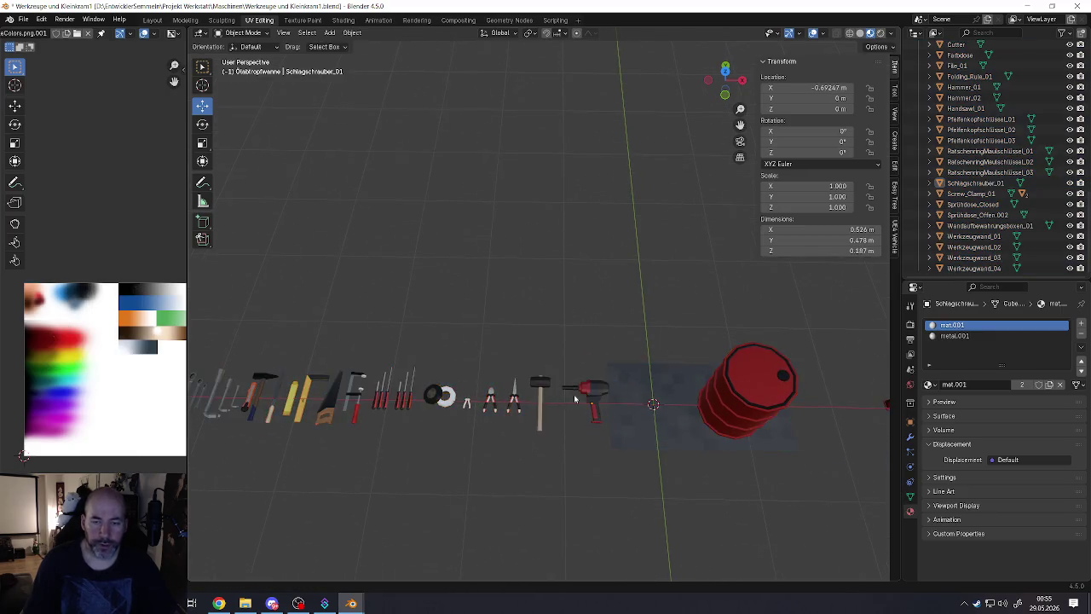
scroll(573, 405, "up", 2)
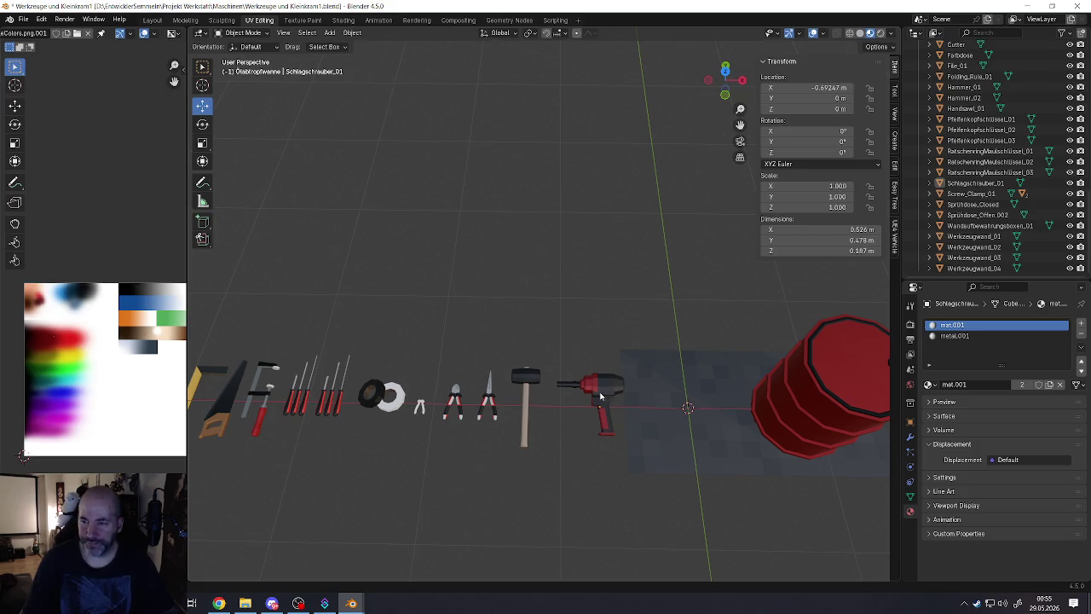
left_click(597, 393)
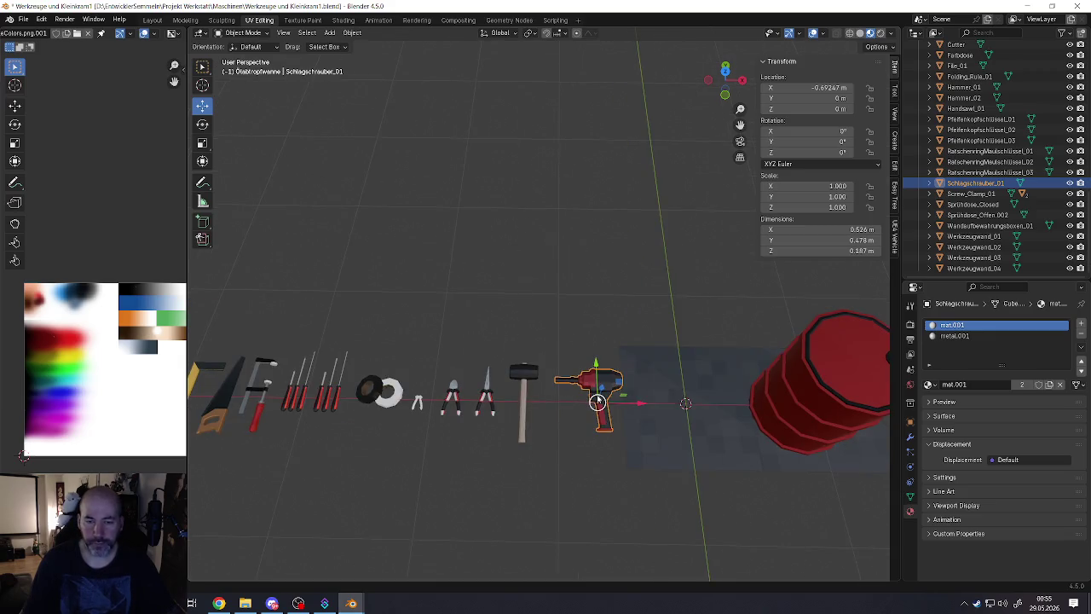
middle_click_drag(597, 393, 554, 403, "shift")
scroll(555, 404, "down", 3)
left_click(558, 416)
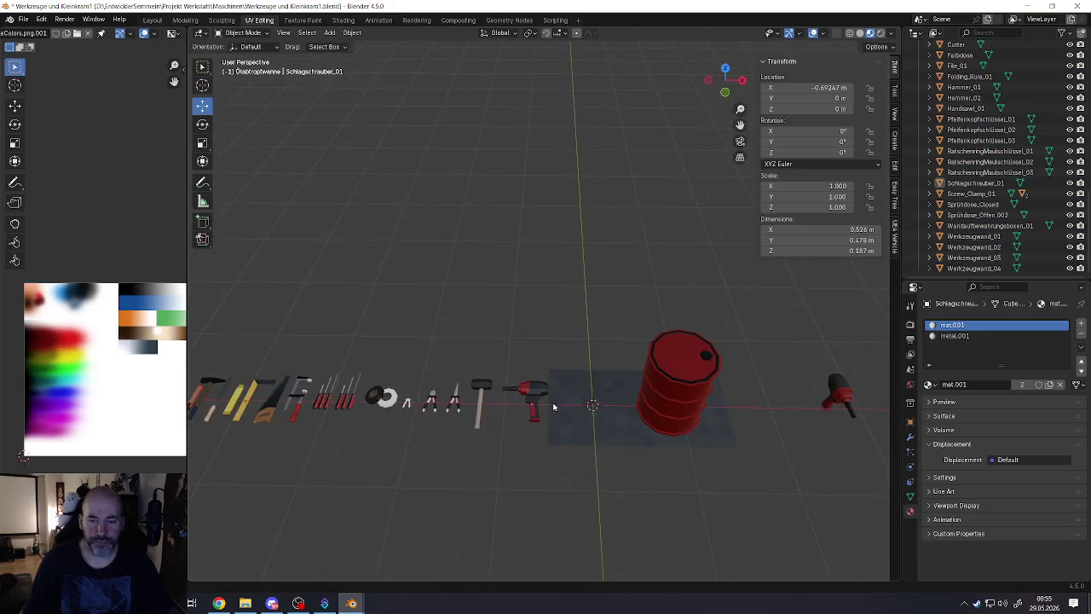
scroll(549, 417, "up", 6)
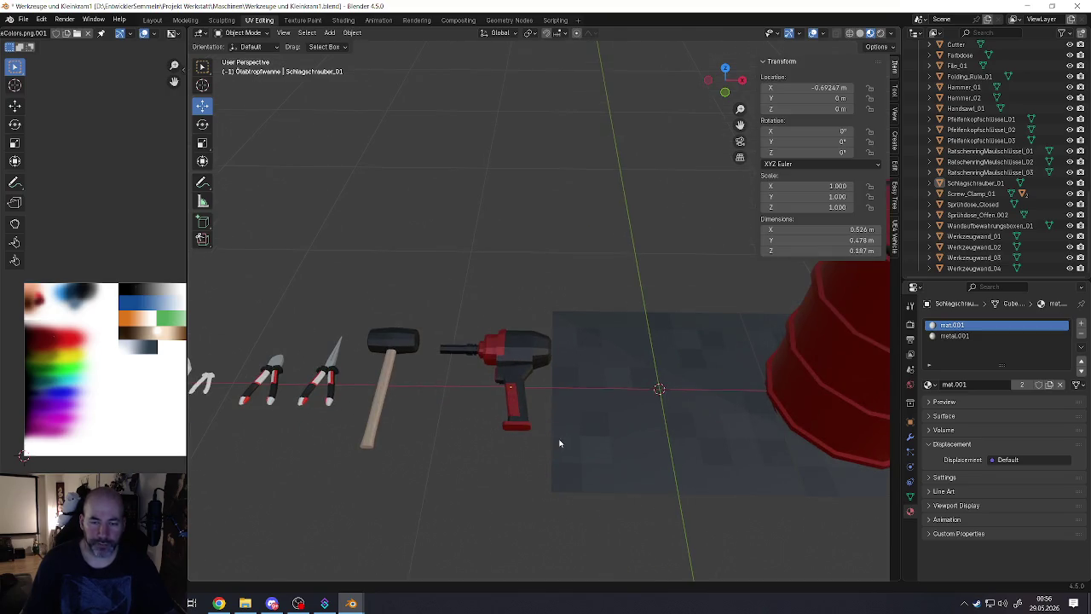
scroll(559, 443, "down", 5)
middle_click_drag(534, 442, 530, 418)
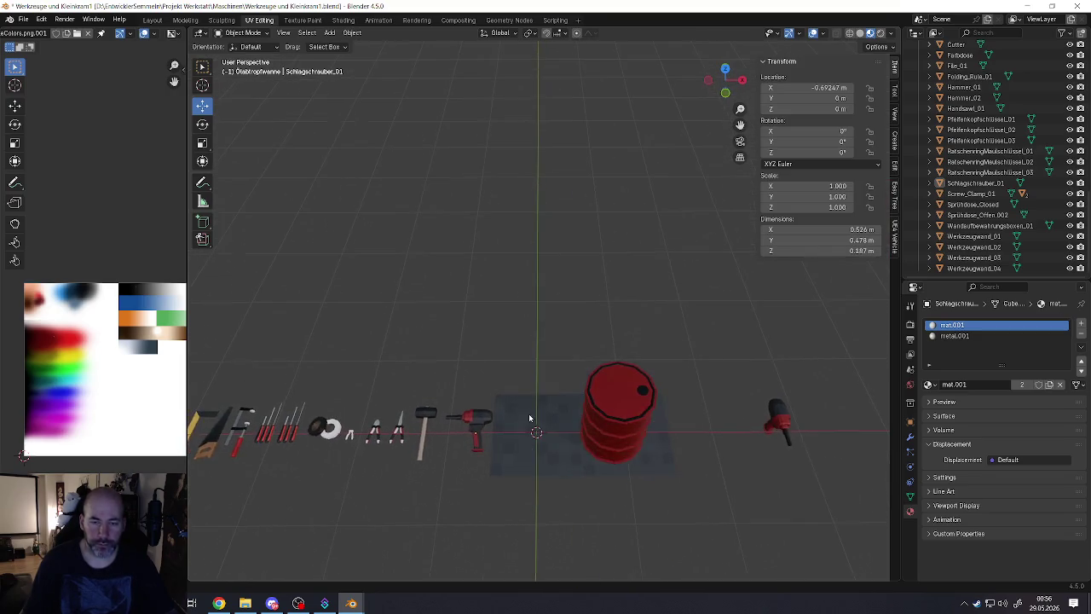
scroll(530, 418, "down", 4)
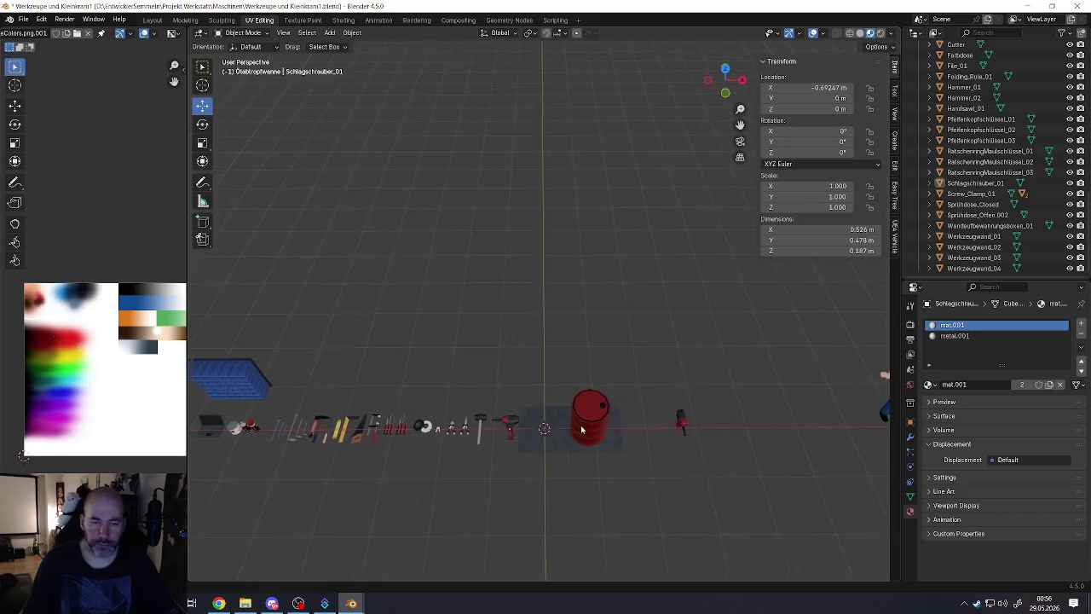
middle_click_drag(581, 429, 601, 424)
scroll(605, 423, "up", 5)
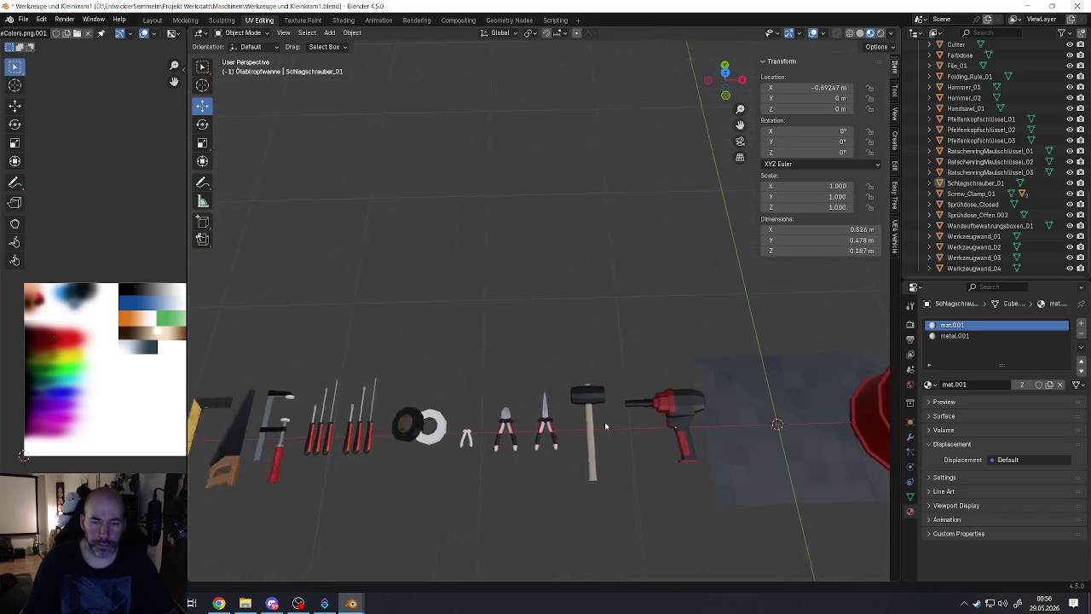
scroll(604, 423, "up", 3, "ctrl")
scroll(607, 430, "up", 2, "ctrl")
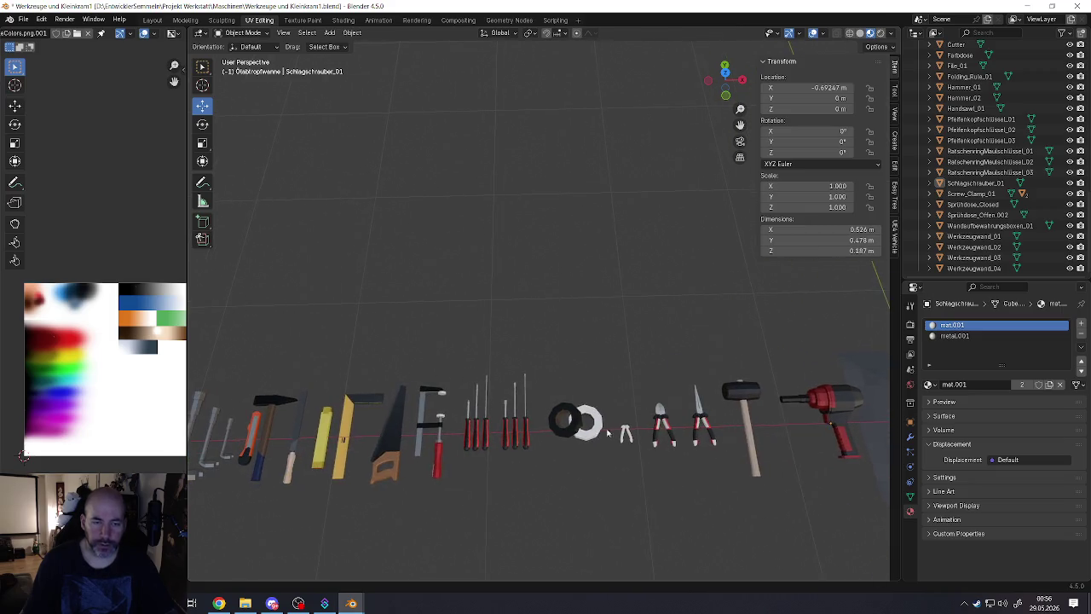
scroll(631, 430, "down", 3, "ctrl")
scroll(674, 429, "down", 3, "ctrl")
scroll(715, 426, "down", 2)
scroll(714, 426, "down", 3, "ctrl")
scroll(544, 413, "up", 1)
scroll(583, 424, "up", 1)
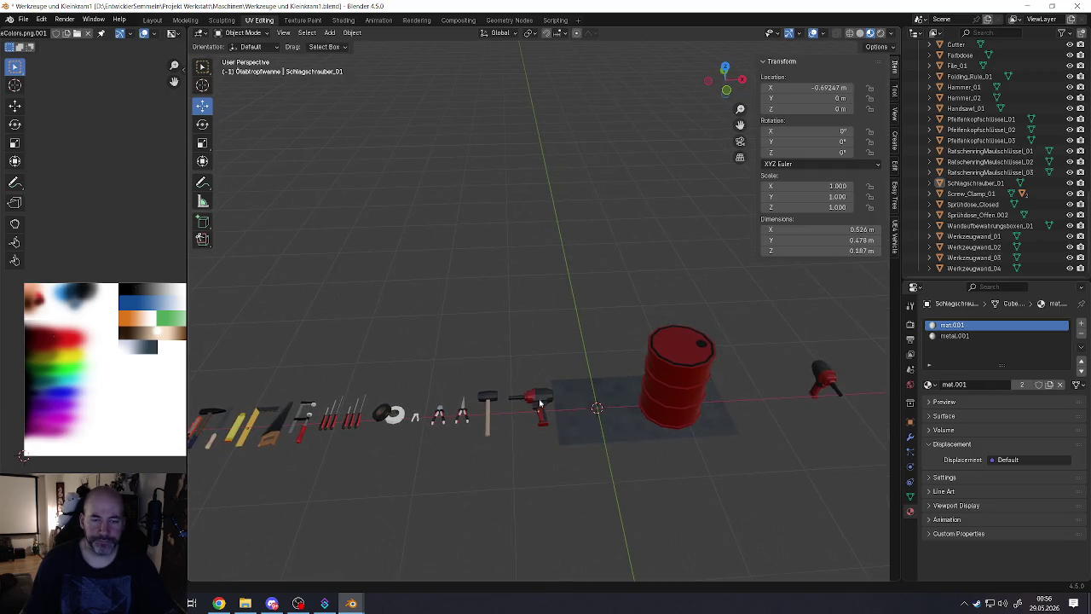
scroll(540, 404, "down", 2, "ctrl")
Step: Save the tools file and switch to the open Kompressor file
left_click(31, 23)
left_click(56, 88)
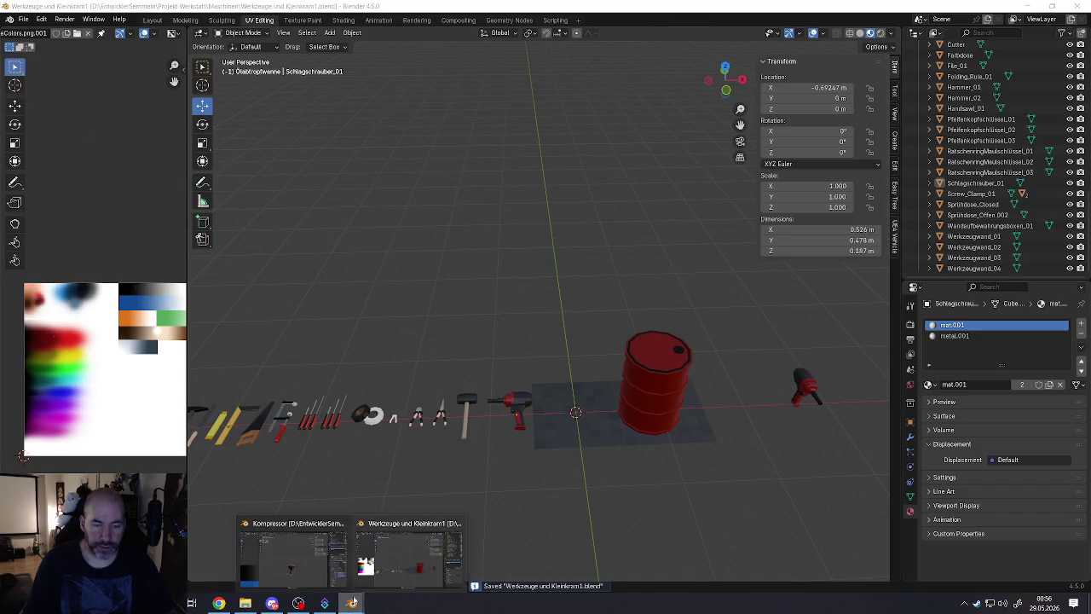
left_click(292, 558)
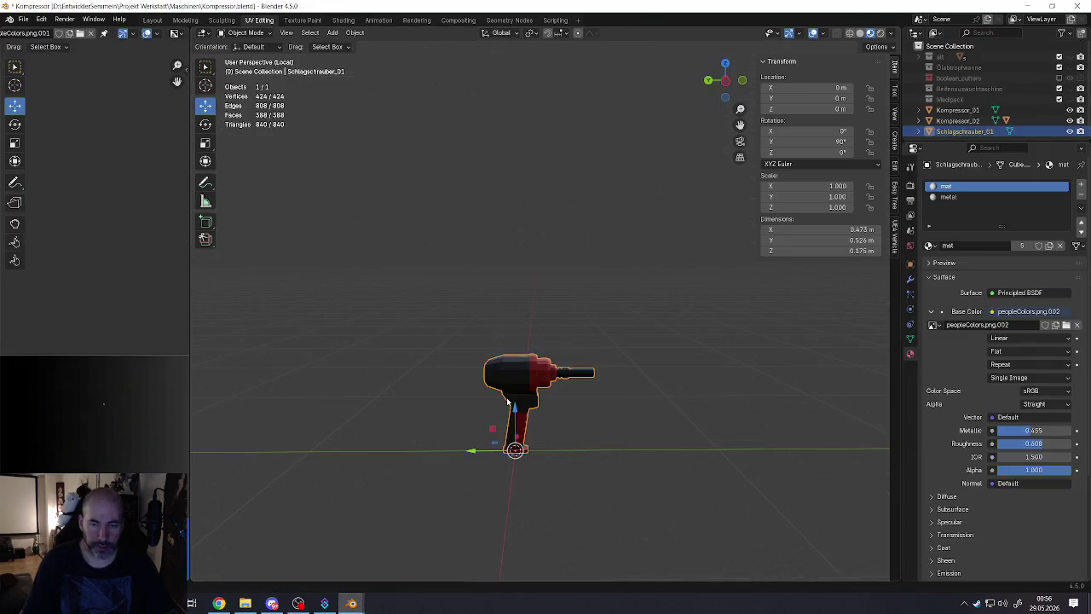
Step: Delete the impact wrench from the Kompressor file and check the compressor parts
key("Delete")
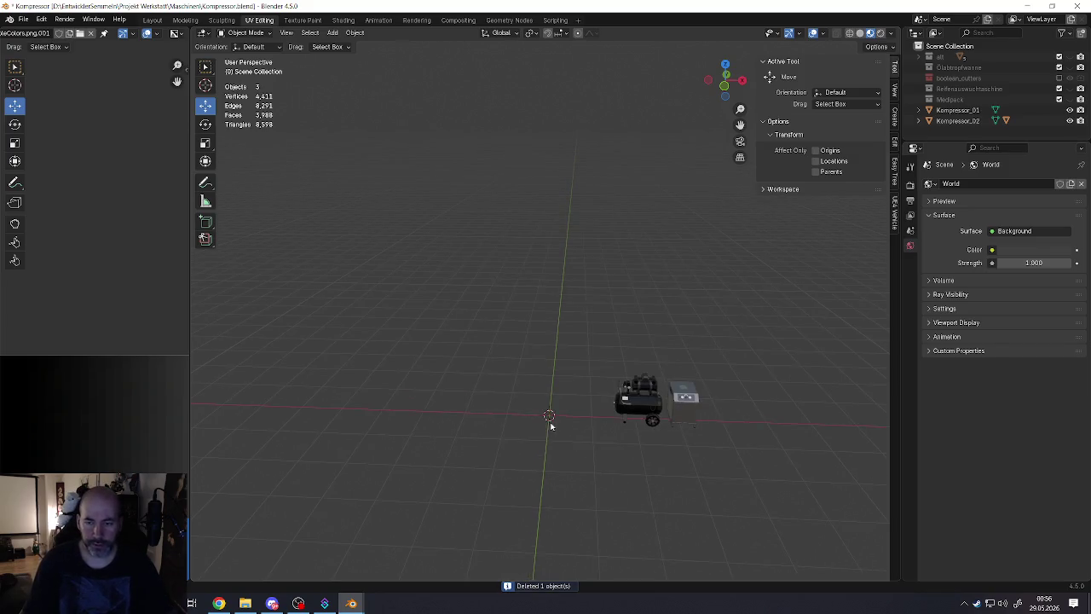
left_click(645, 407)
mouse_move(646, 407)
middle_mouse_down()
mouse_move(504, 399)
mouse_move(569, 370)
mouse_move(651, 418)
mouse_move(563, 367)
middle_mouse_up()
left_click(648, 418, "shift")
left_click(621, 406, "shift")
left_click(512, 307)
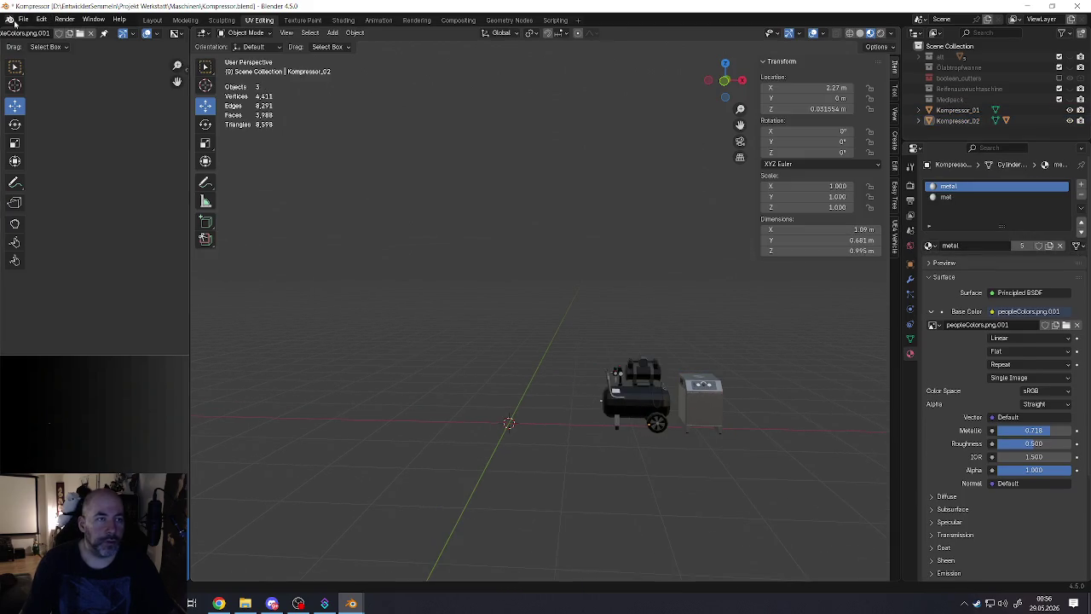
Step: Save the Kompressor file and close its window, returning to the tools scene
left_click(23, 19)
left_click(34, 89)
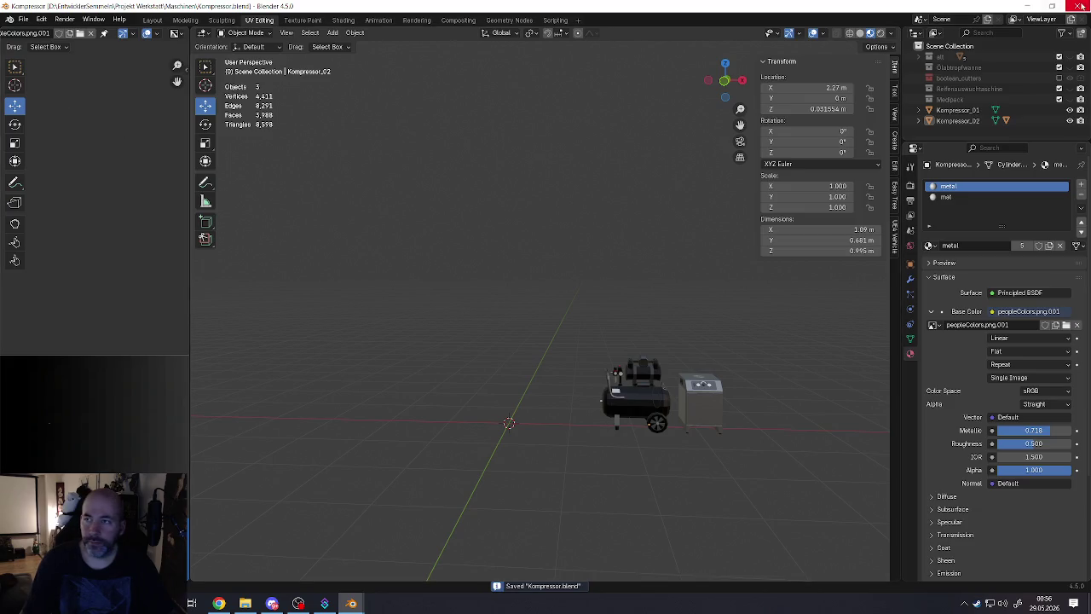
left_click(1081, 7)
left_click(808, 390)
middle_click_drag(808, 390, 743, 389, "shift")
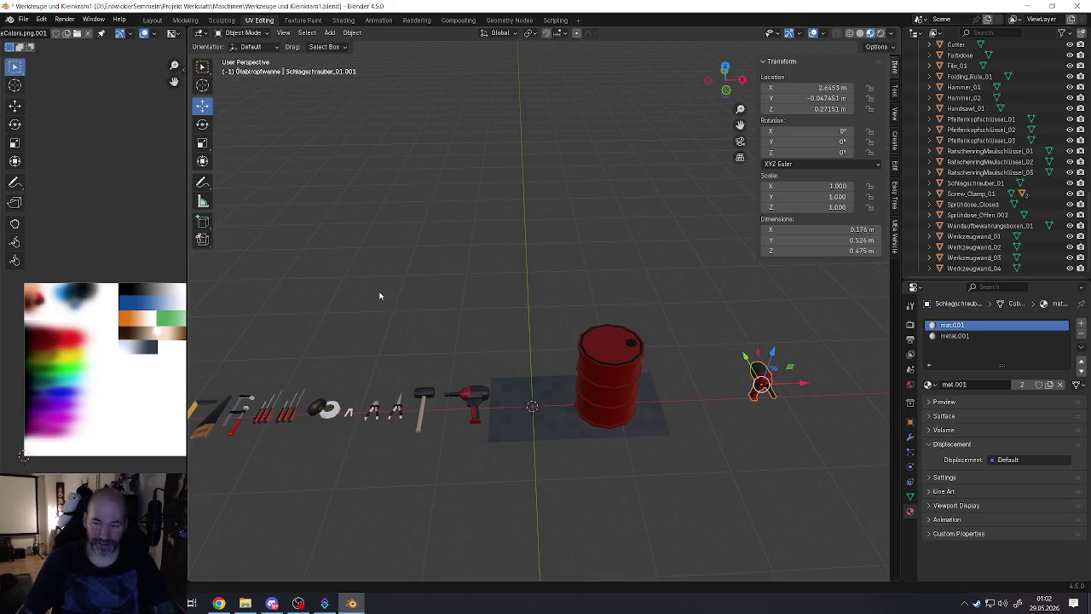
Step: Select the red barrel Cylinder.002 beside the duplicate wrench
left_click(579, 400)
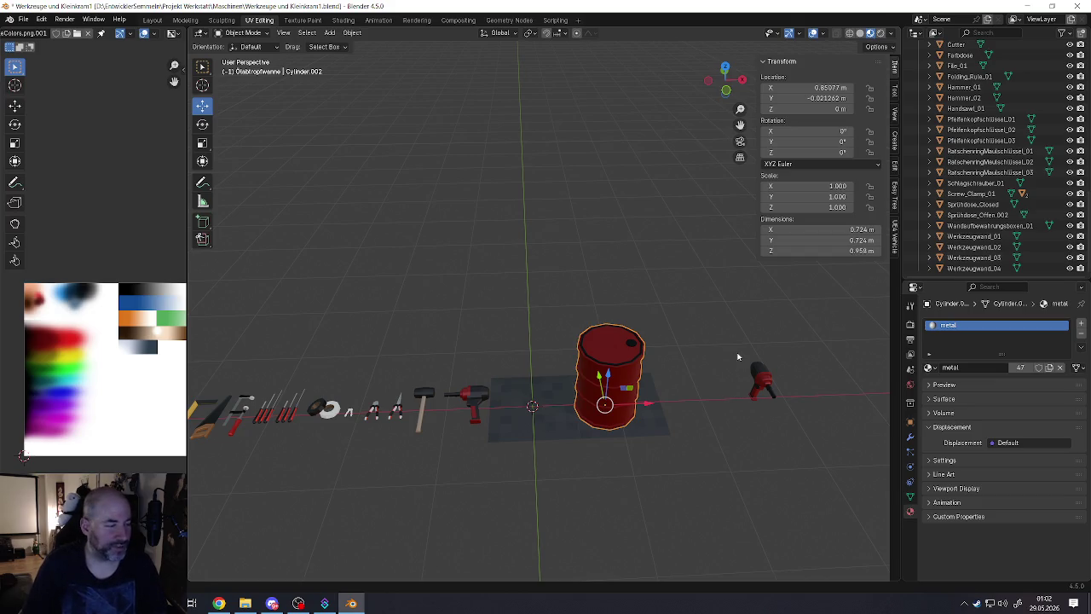
Step: Save Werkzeuge und Kleinkram1.blend from the File menu
left_click(24, 19)
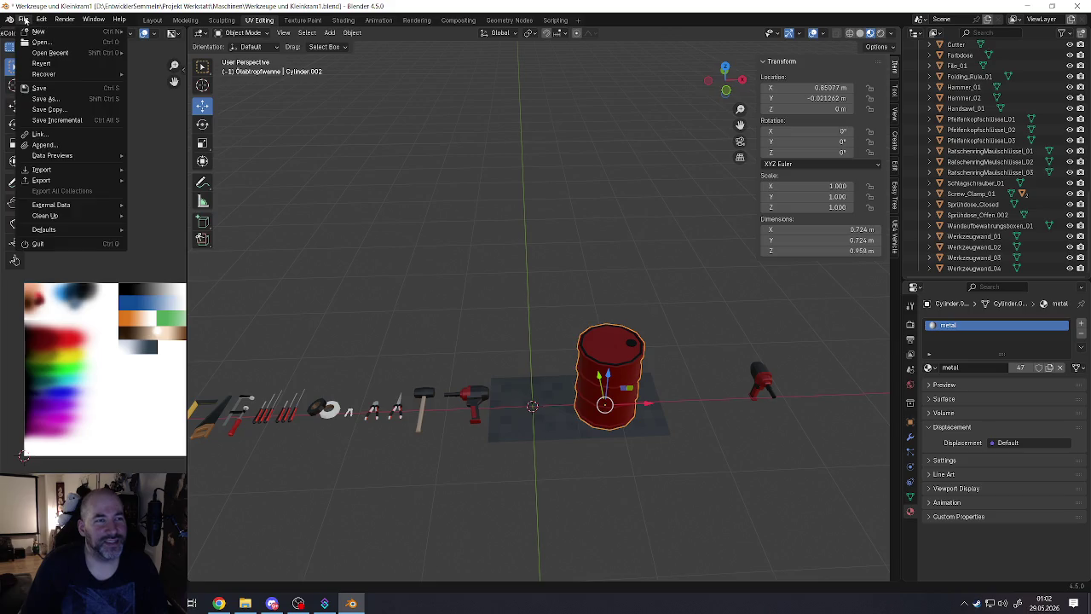
left_click(52, 90)
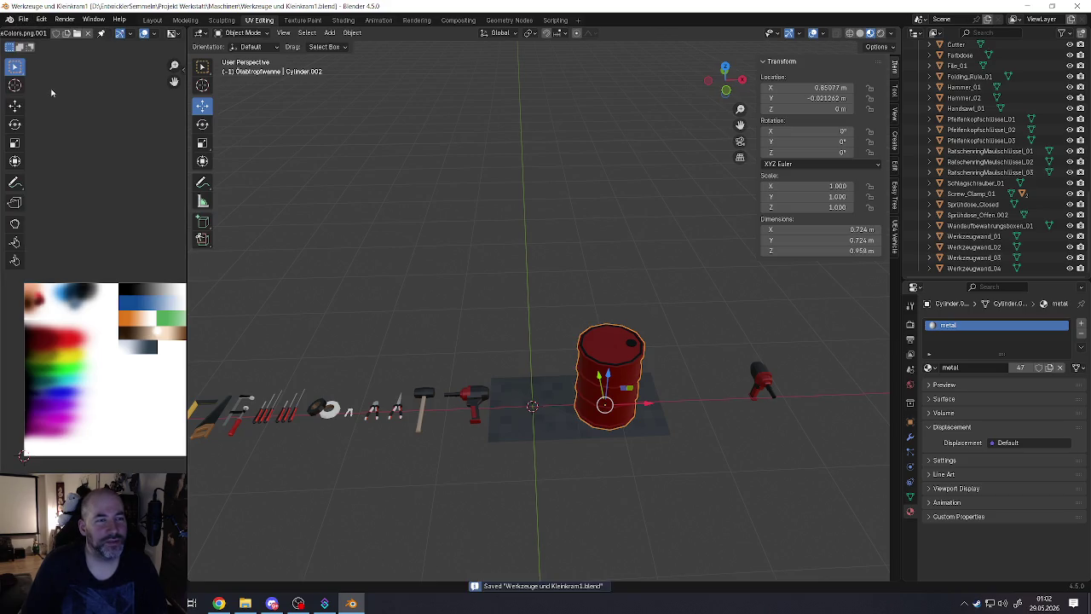
scroll(678, 353, "down", 5)
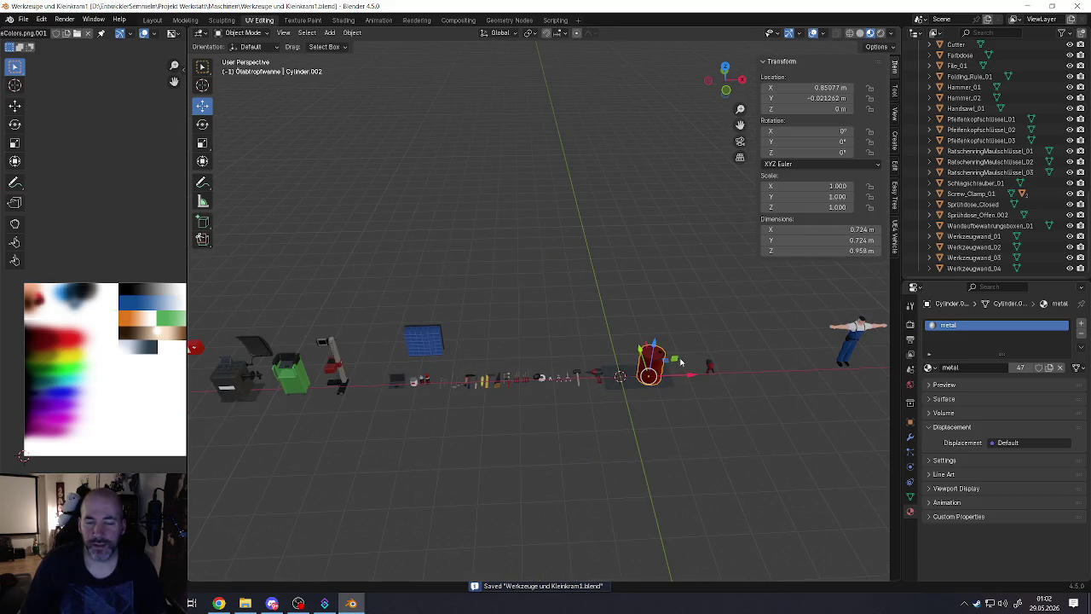
scroll(681, 365, "up", 2)
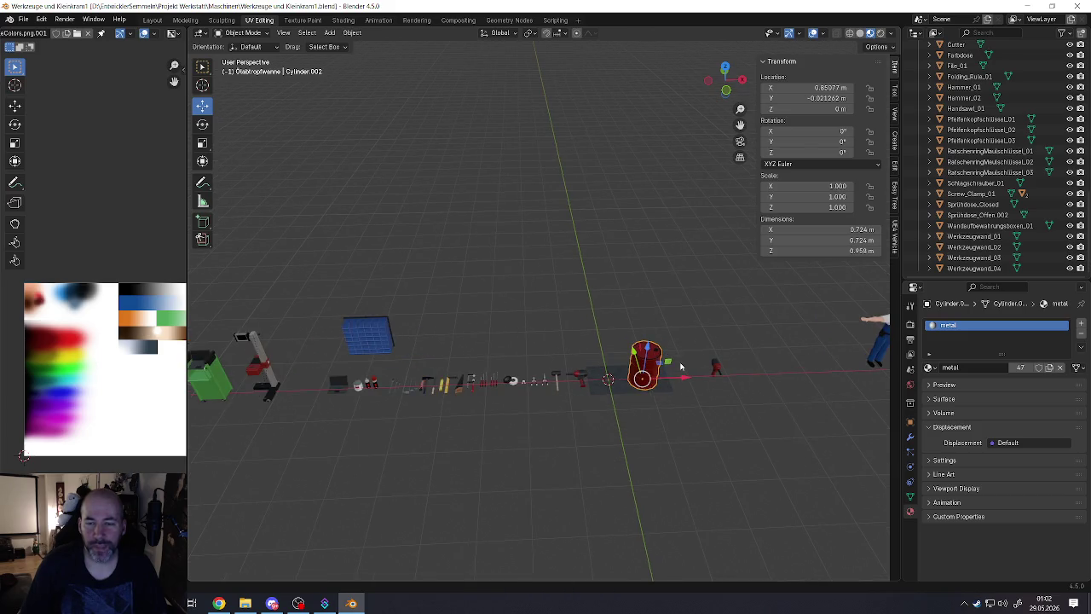
scroll(680, 367, "up", 2)
Step: Close Blender, choosing Save in the 'Save changes before closing?' dialog
left_click(741, 375)
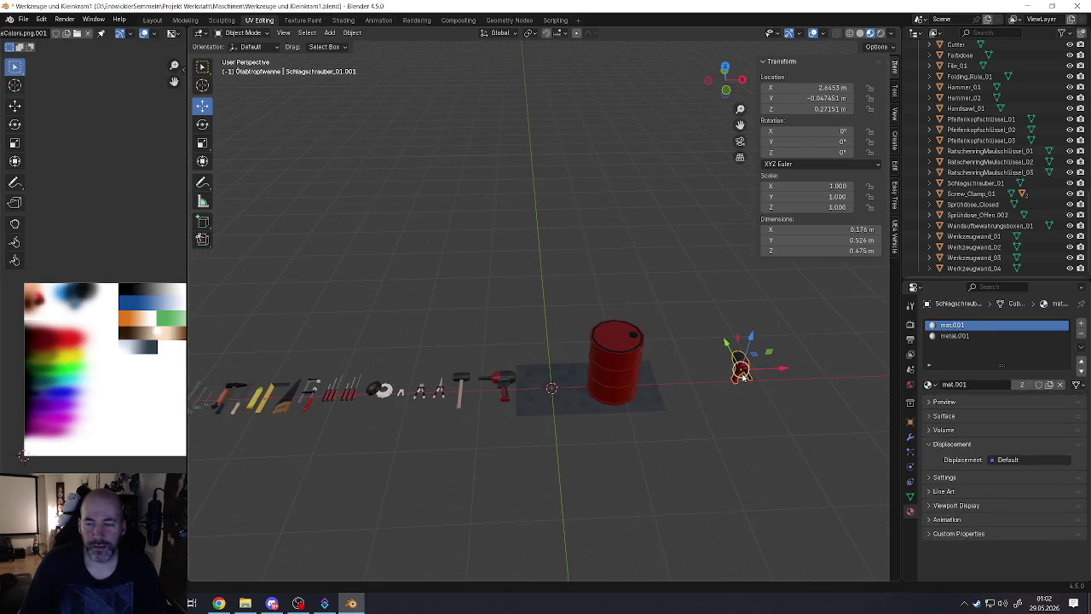
left_click(591, 395)
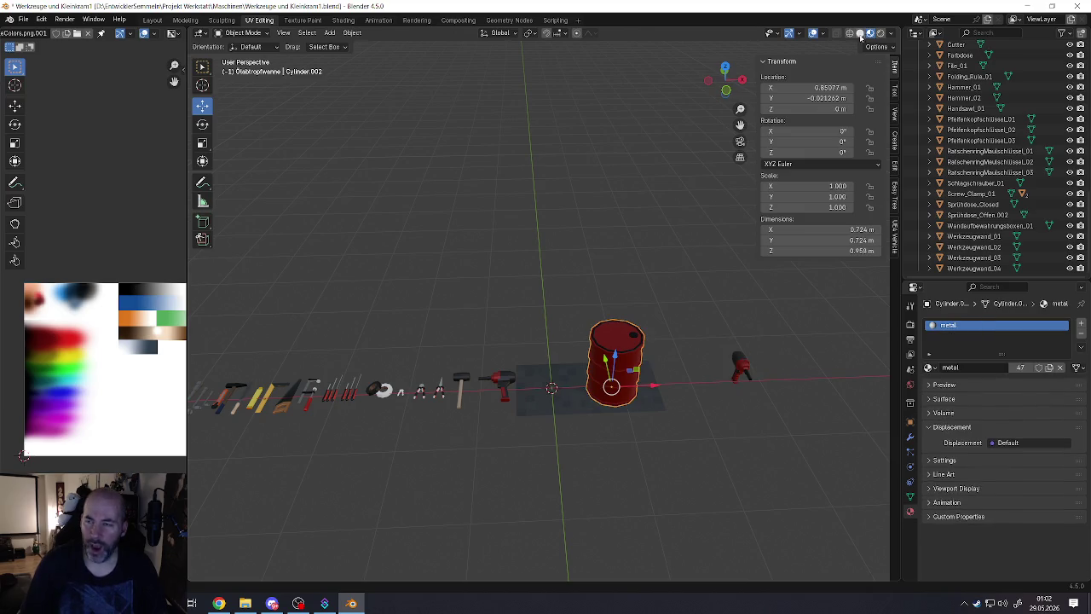
left_click(1076, 6)
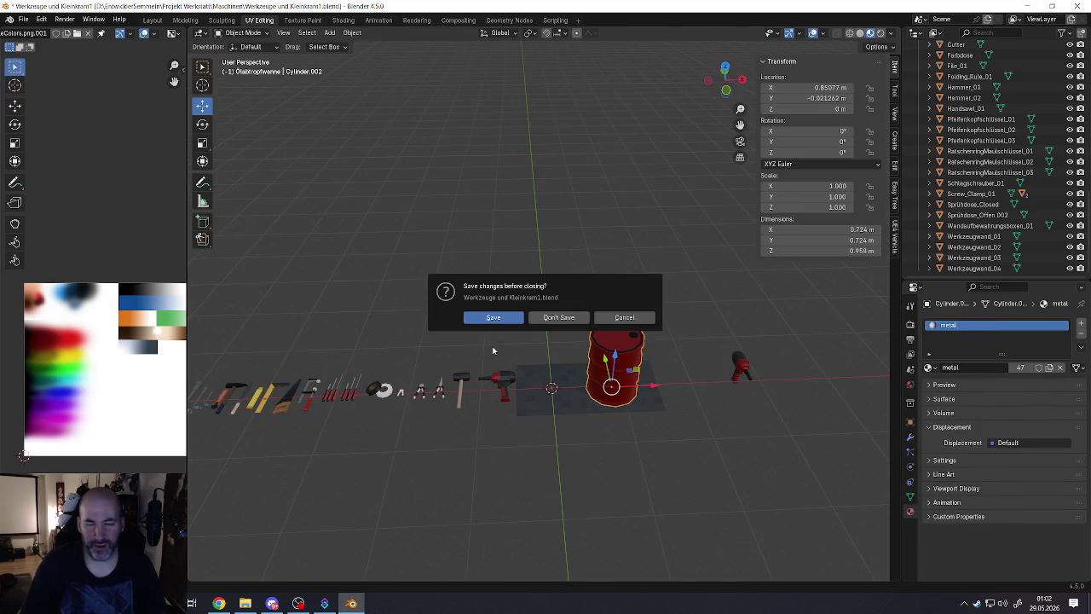
left_click(494, 317)
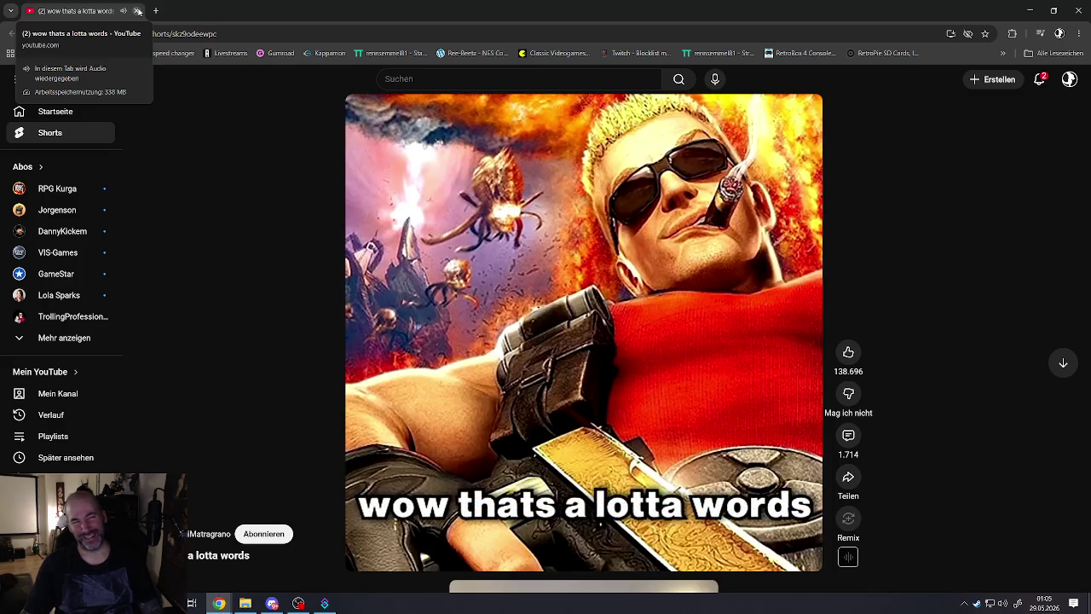
Step: Close the YouTube Short 'wow thats a lotta words' to reveal the desktop
left_click(138, 11)
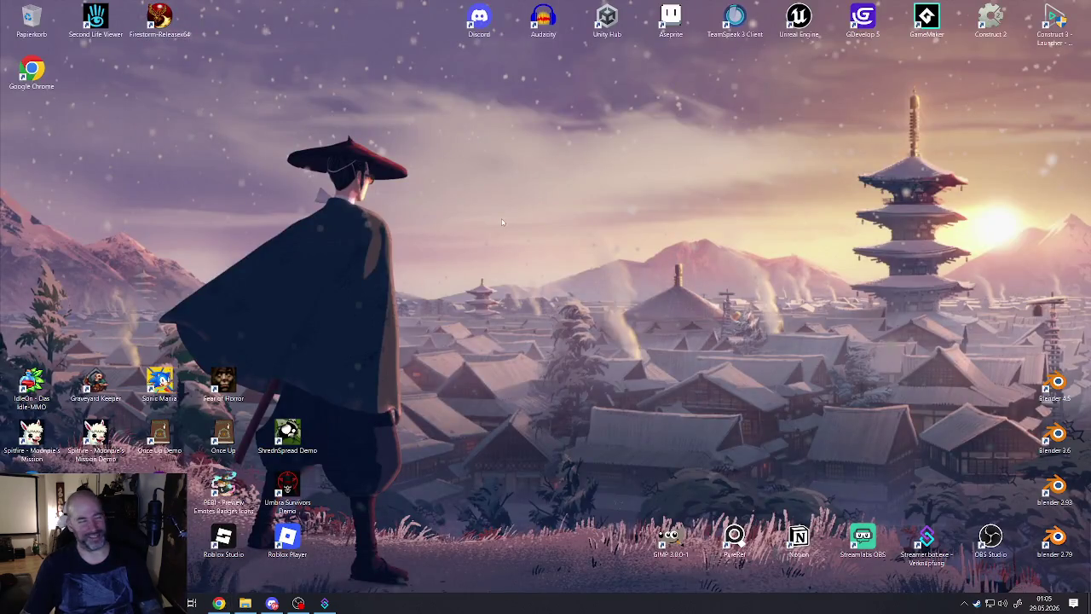